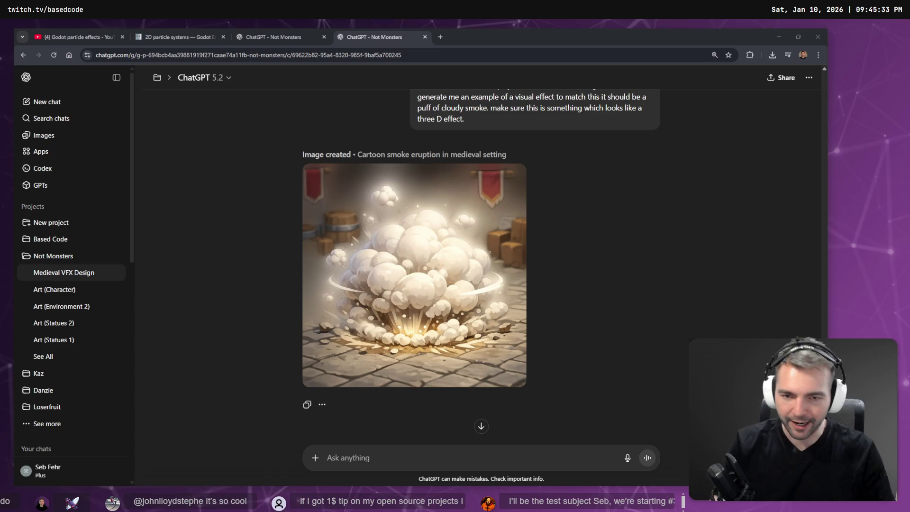
Dictate and send a request for a more magical variant of the cartoon smoke eruption image
scroll(522, 259, "up", 5)
scroll(526, 258, "down", 6)
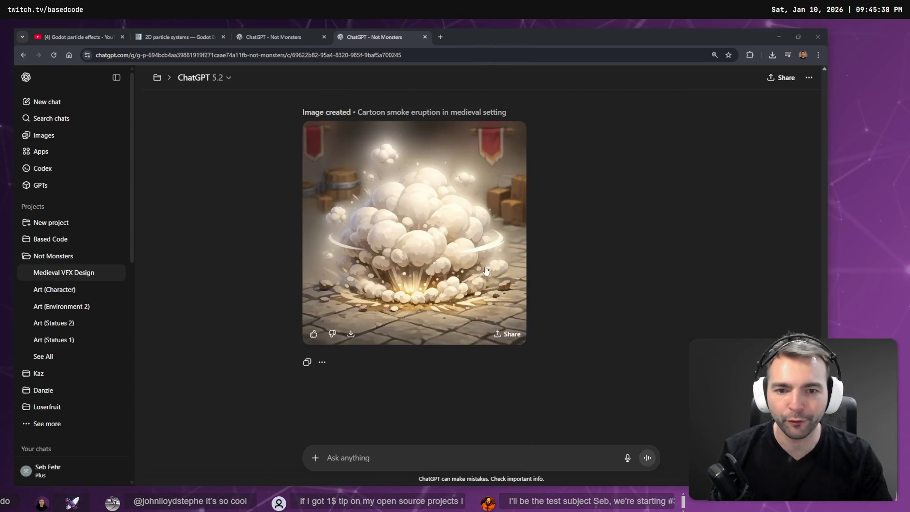
key("alt+Tab")
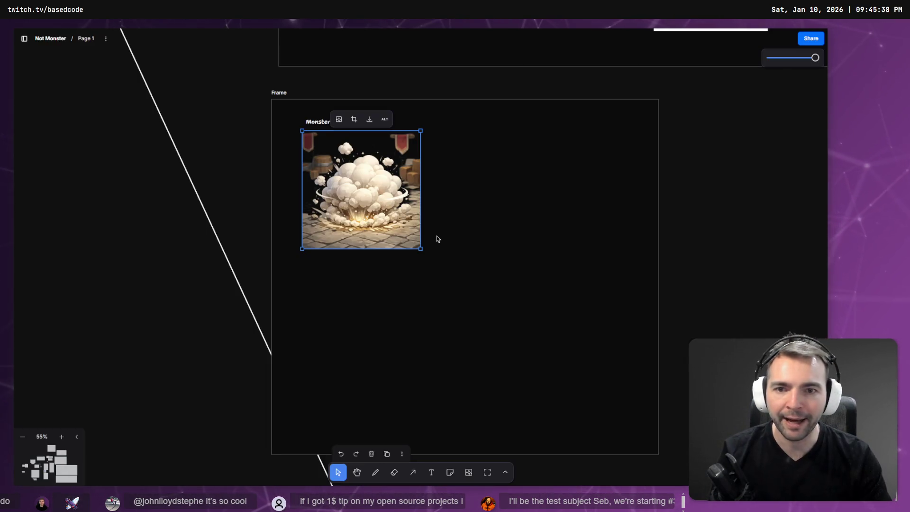
key("alt+Tab")
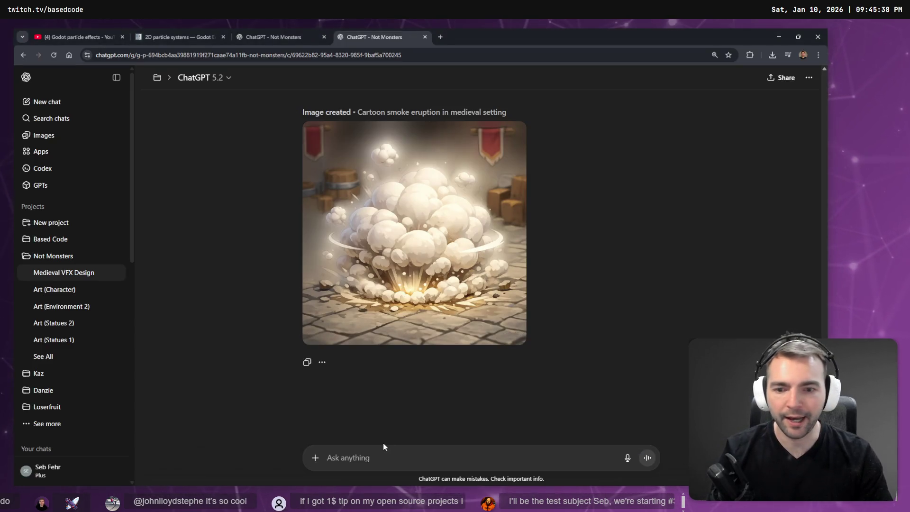
key("super+h")
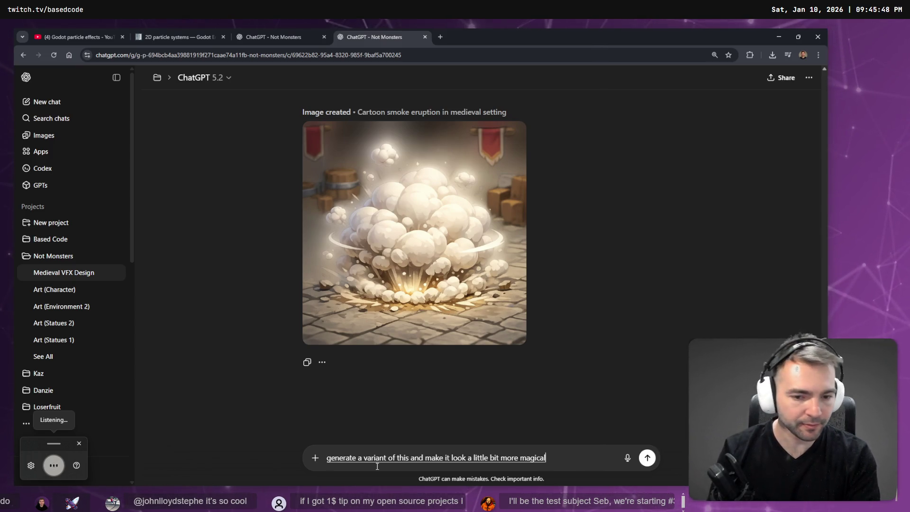
key("Return")
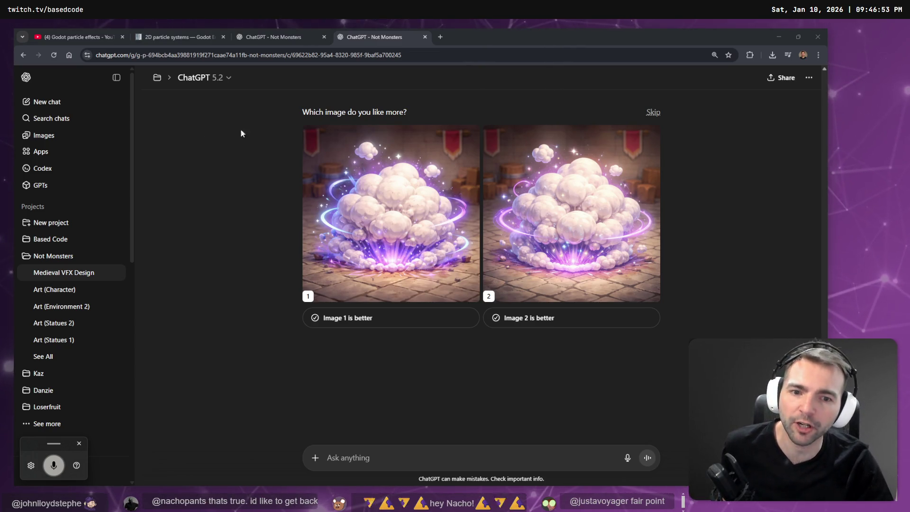
Compare the two generated purple smoke images full-size
left_click(362, 232)
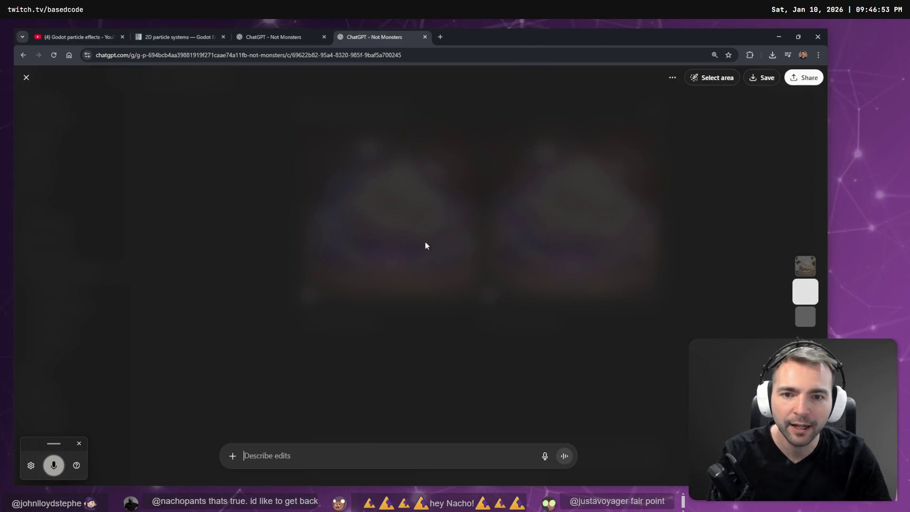
key("Escape")
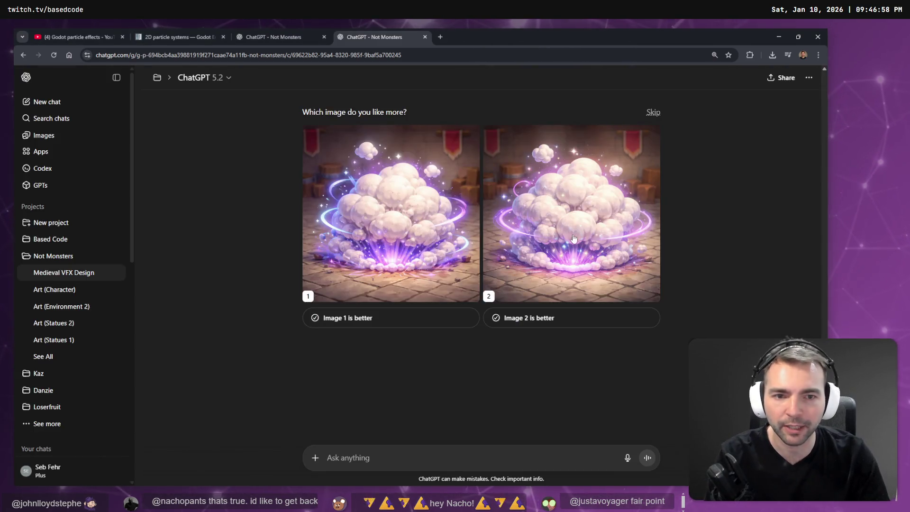
left_click(573, 234)
key("Escape")
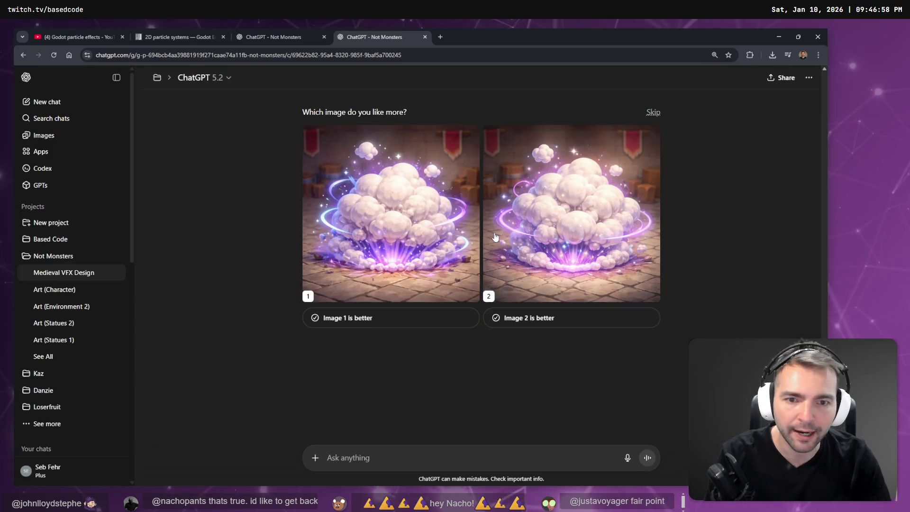
left_click(370, 232)
key("Escape")
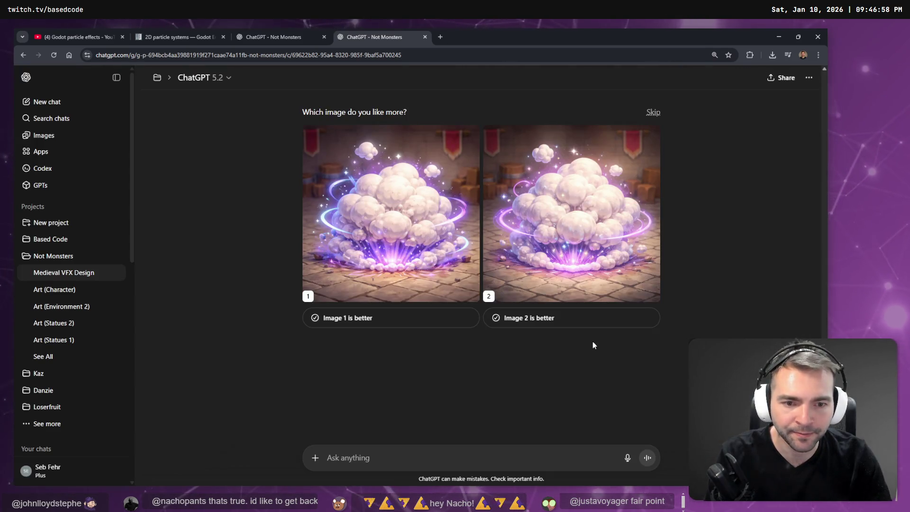
Mark image 2 as better and copy it to the clipboard
left_click(524, 324)
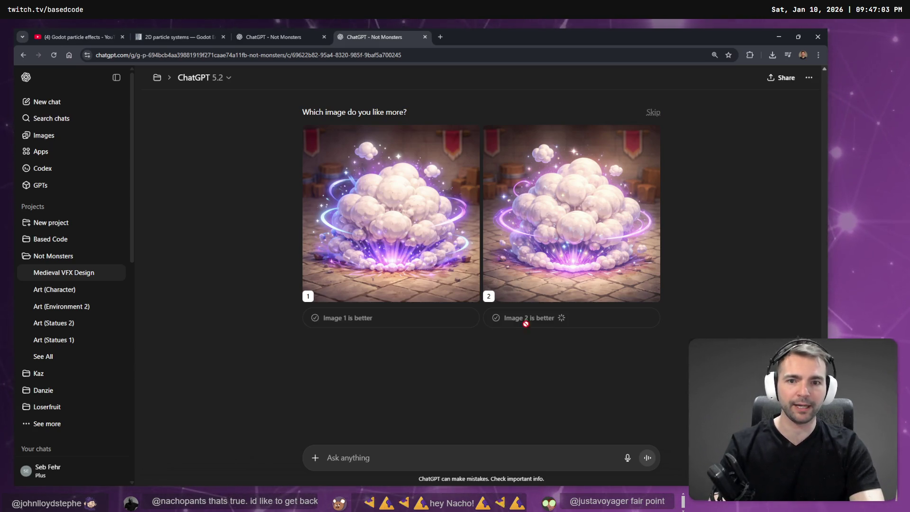
left_click(552, 206)
right_click(402, 291)
left_click(435, 331)
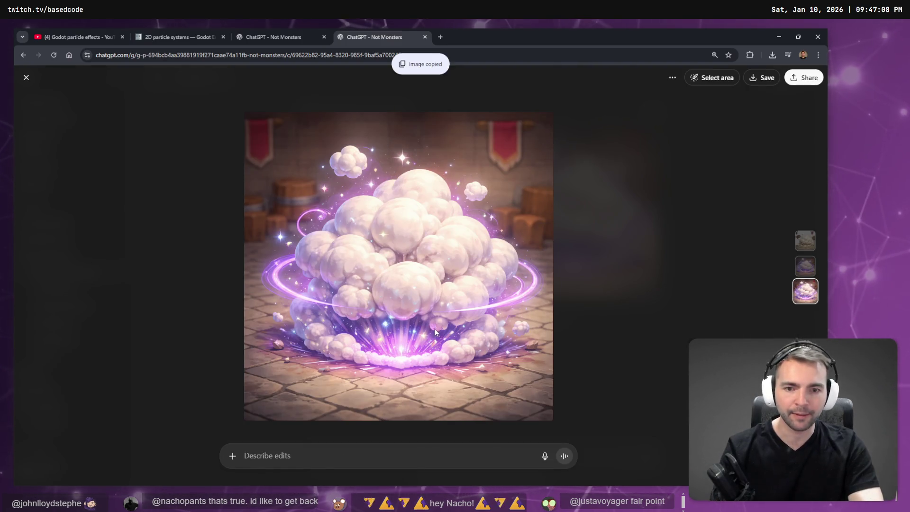
key("alt+Tab")
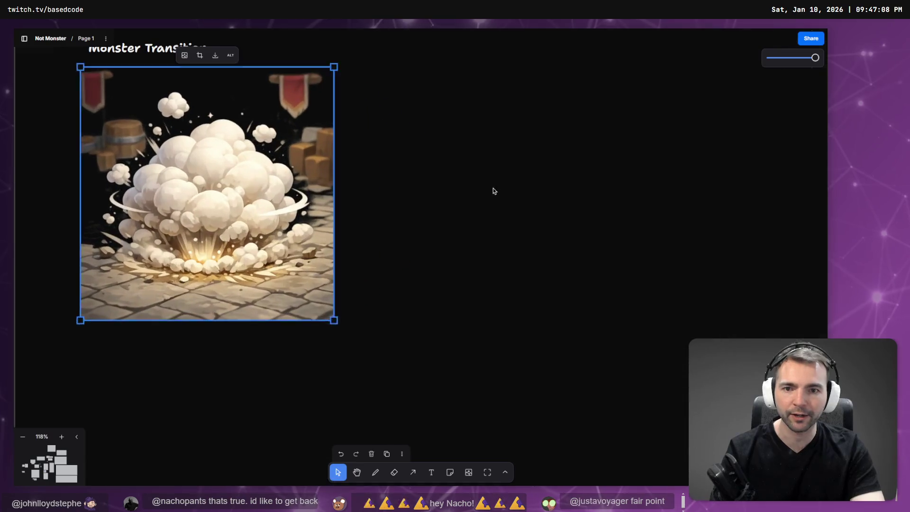
Paste the purple smoke image onto the tldraw canvas and zoom out to the Monster Transition frame
left_click(492, 191)
key("ctrl+v")
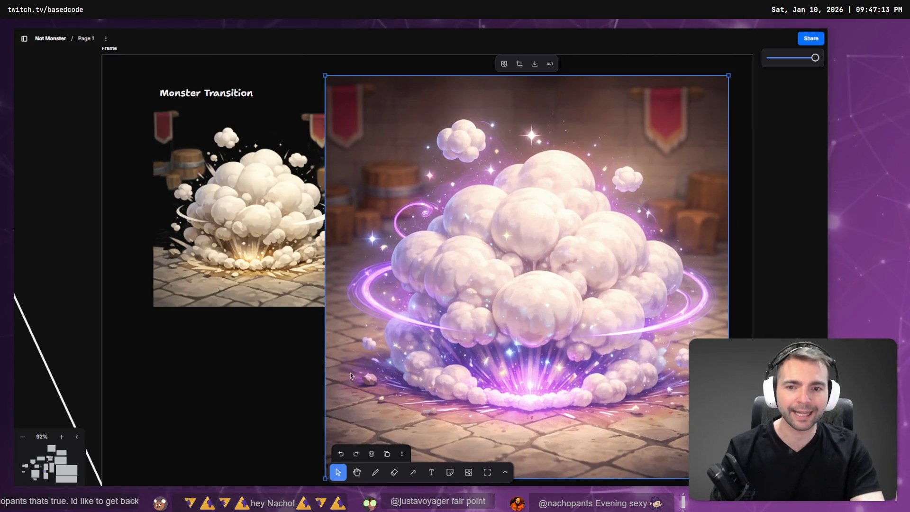
scroll(496, 314, "down", 2)
scroll(542, 326, "down", 2, "ctrl")
key("Escape")
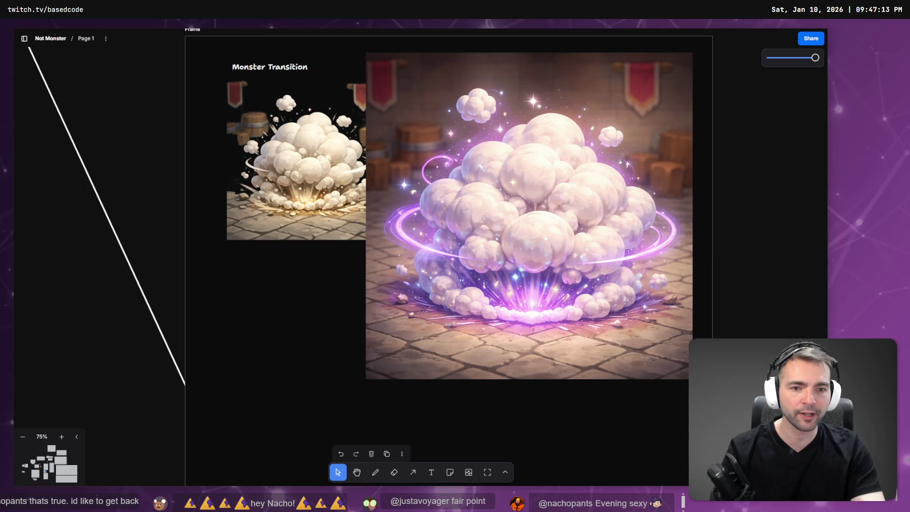
Shrink the purple image to match the original smoke puff and place it beside it
left_click(644, 340)
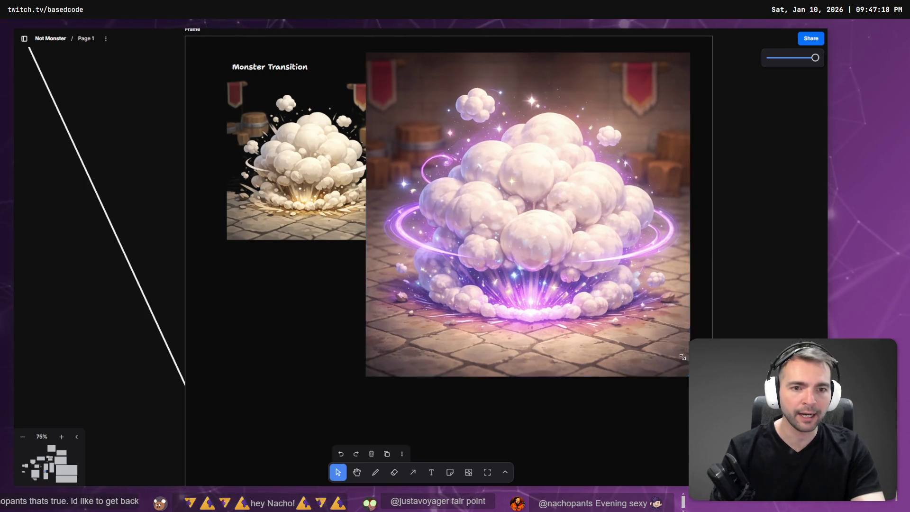
left_click_drag(692, 378, 548, 236)
mouse_move(418, 182)
left_mouse_down()
mouse_move(464, 196)
mouse_move(456, 199)
left_mouse_up()
mouse_move(585, 251)
left_mouse_down()
mouse_move(564, 227)
mouse_move(561, 236)
mouse_move(578, 246)
left_mouse_up()
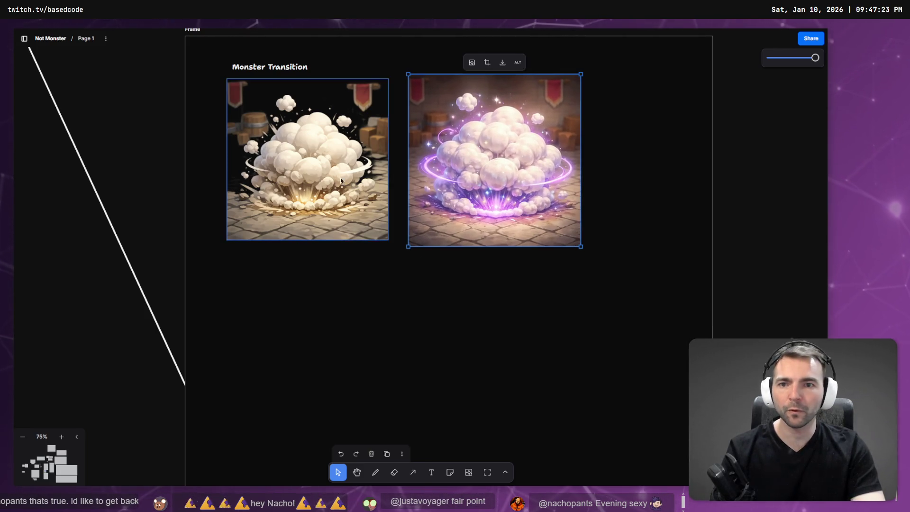
left_click(355, 169)
left_click(515, 174)
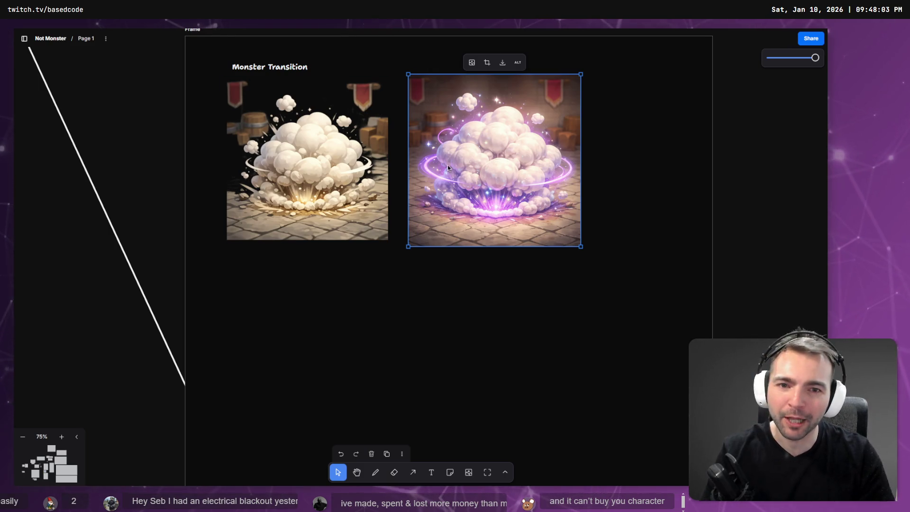
left_click_drag(448, 167, 439, 167)
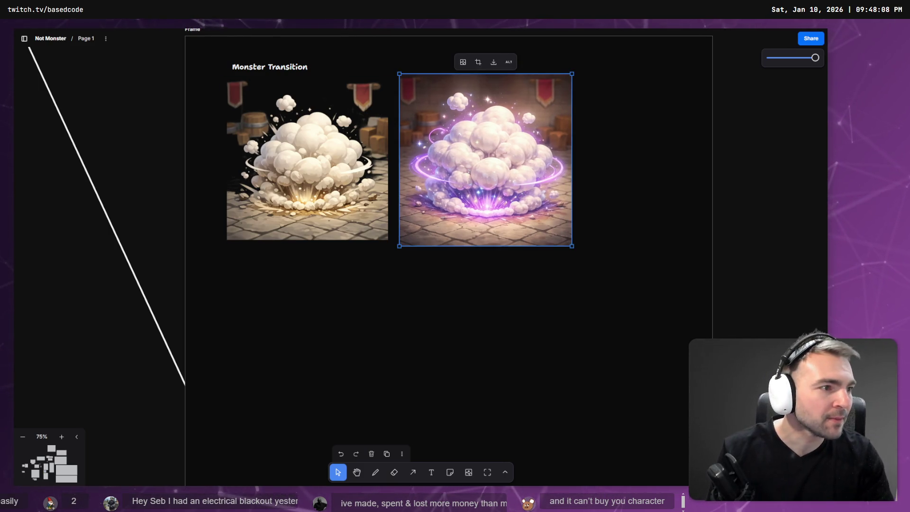
Switch to the Chrome window and show the Godot '2D particle systems' docs tab
key("alt+Tab")
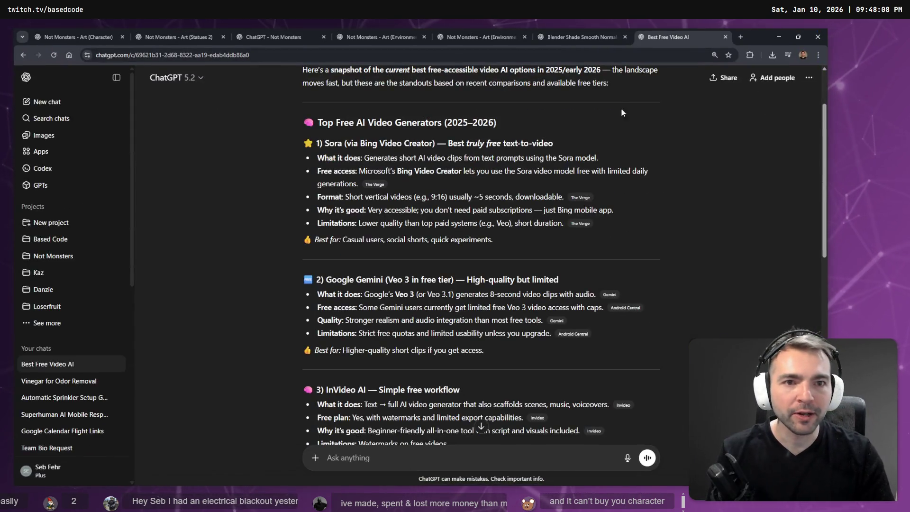
key("alt+Tab")
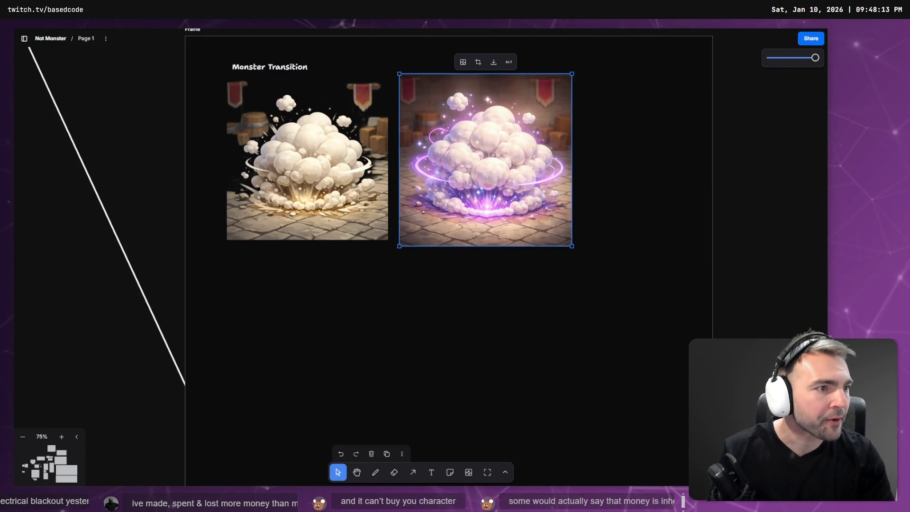
key("alt+Tab")
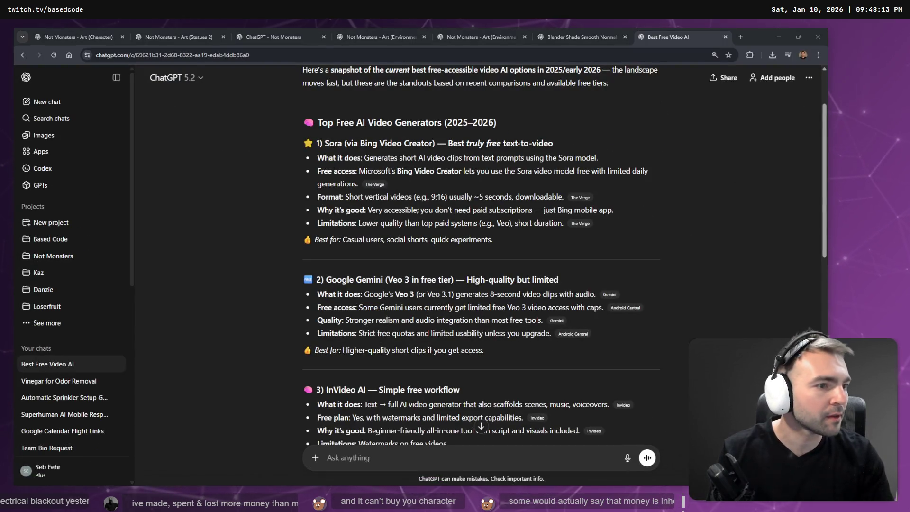
key("alt+Tab")
left_click(172, 36)
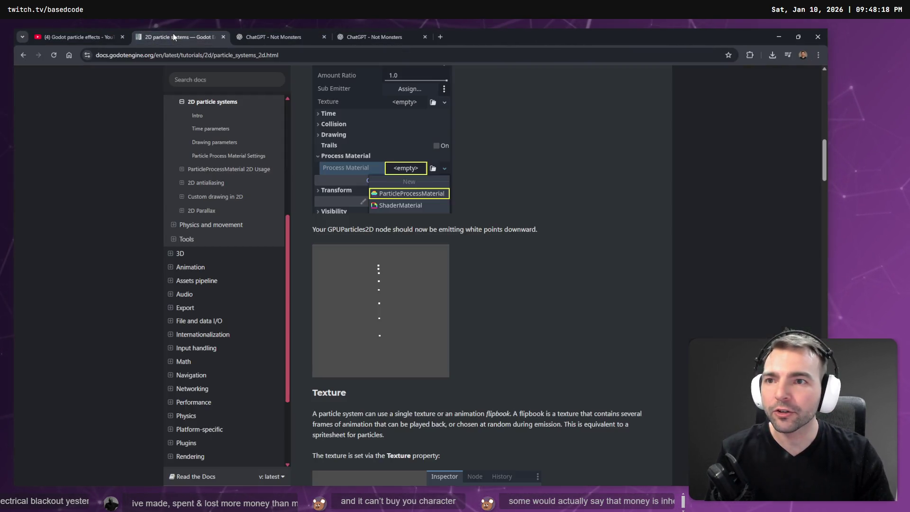
Open the docs' 3D section, add a blank tab, and list the docs tab's back history
left_click(171, 255)
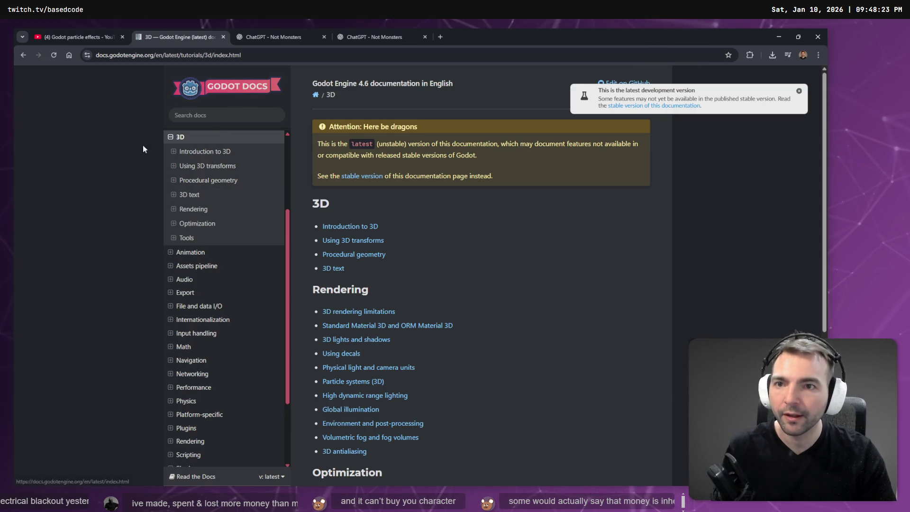
key("ctrl+t")
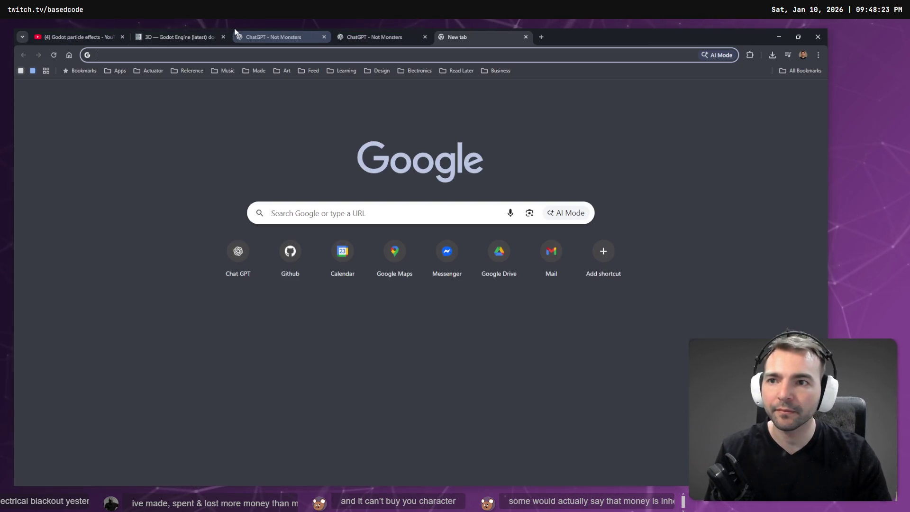
left_click(172, 34)
right_click(24, 55)
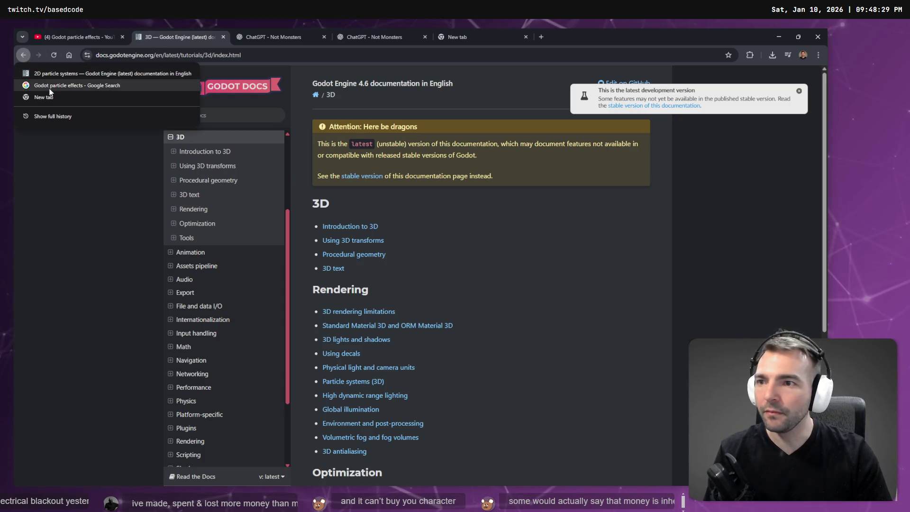
Return to the Google results and refine the query to '3D Godot particle effects'
left_click(77, 85)
left_click(260, 90)
key("Home")
type("3D")
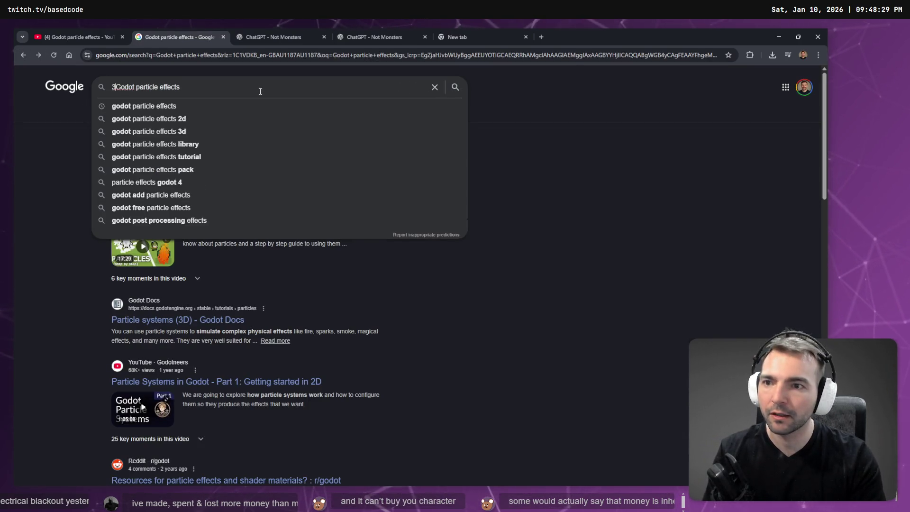
key("Return")
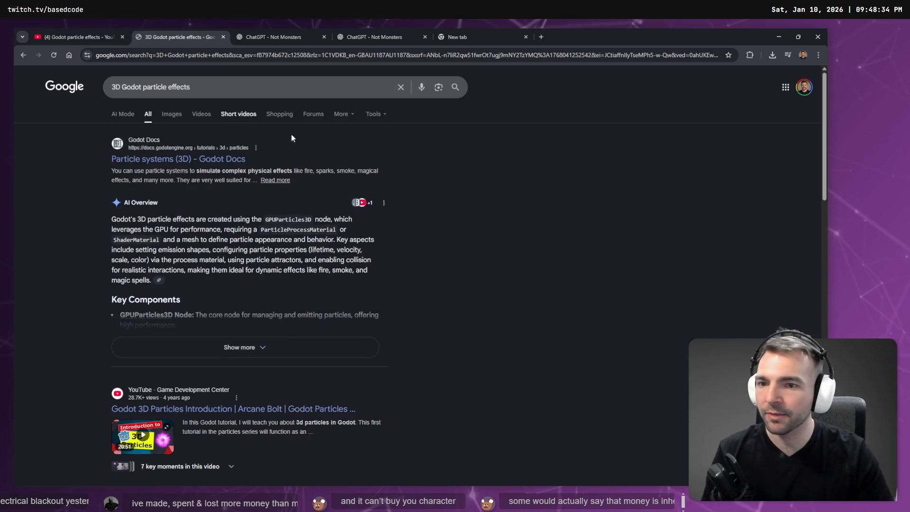
Open the Godot Docs 'Creating a 3D particle system' result in a new tab
scroll(183, 302, "down", 2)
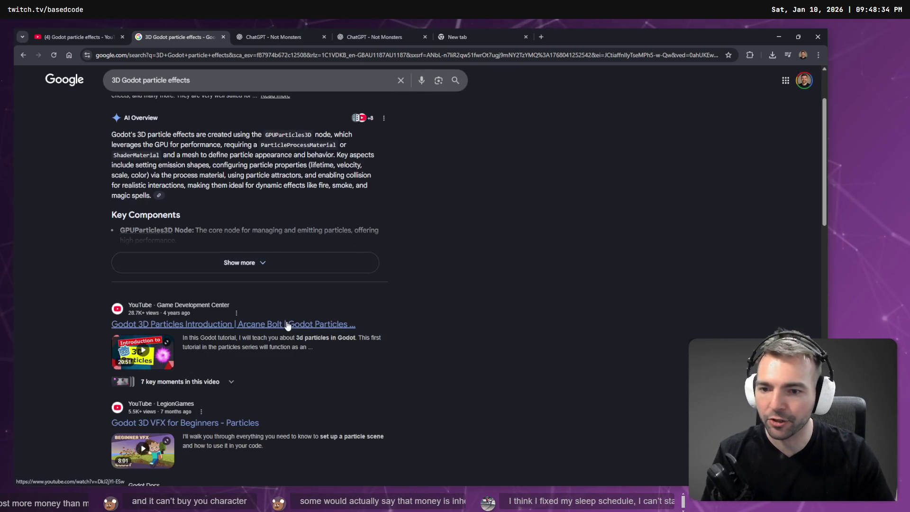
scroll(287, 325, "down", 2)
scroll(274, 299, "down", 4)
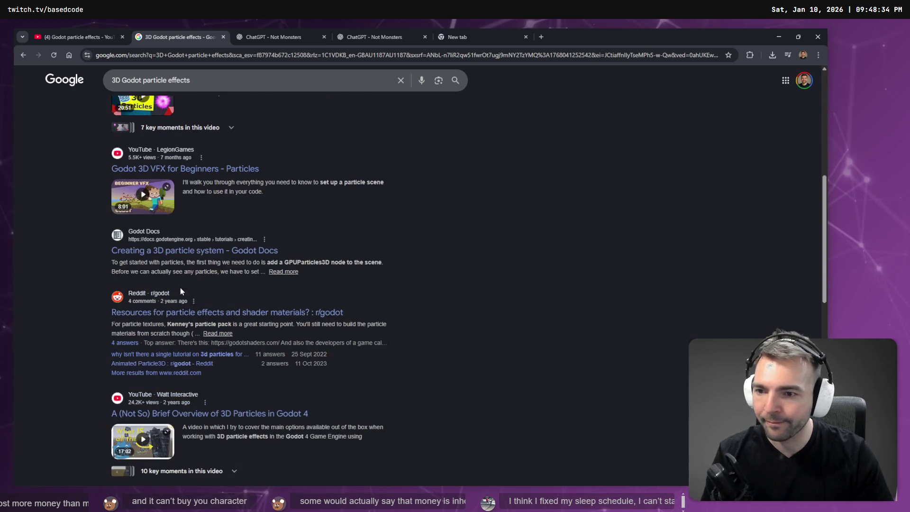
middle_click(197, 251)
left_click(270, 36)
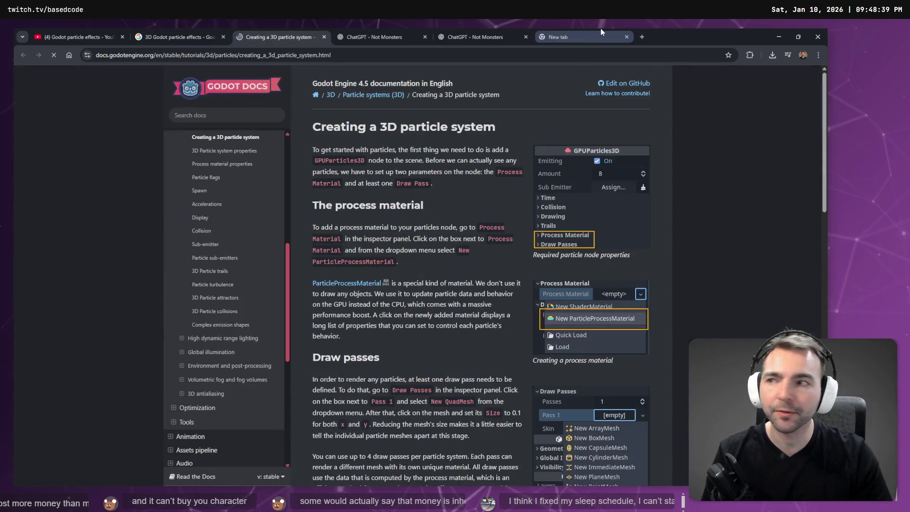
Close the empty New tab, leaving the 3D particle system page showing
middle_click(601, 36)
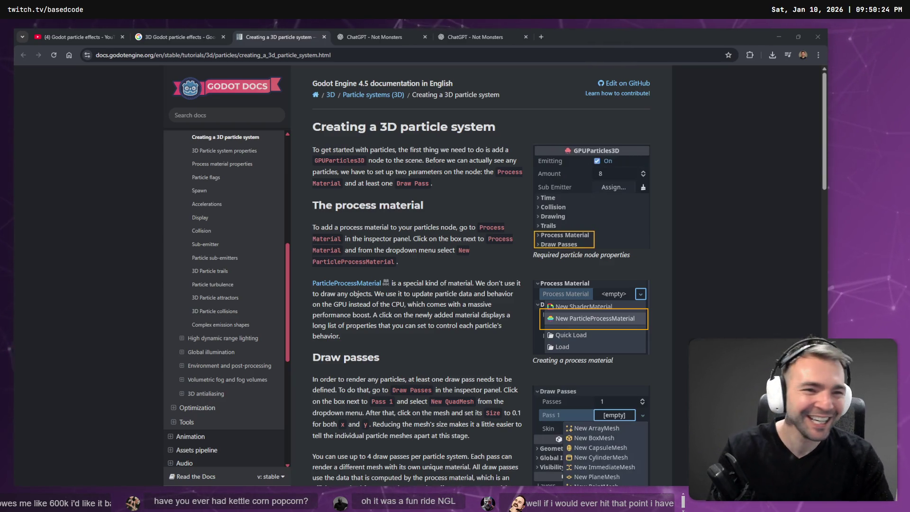
Zoom in on the purple-glow cloud puff on the tldraw Monster Transition board
key("alt+Tab")
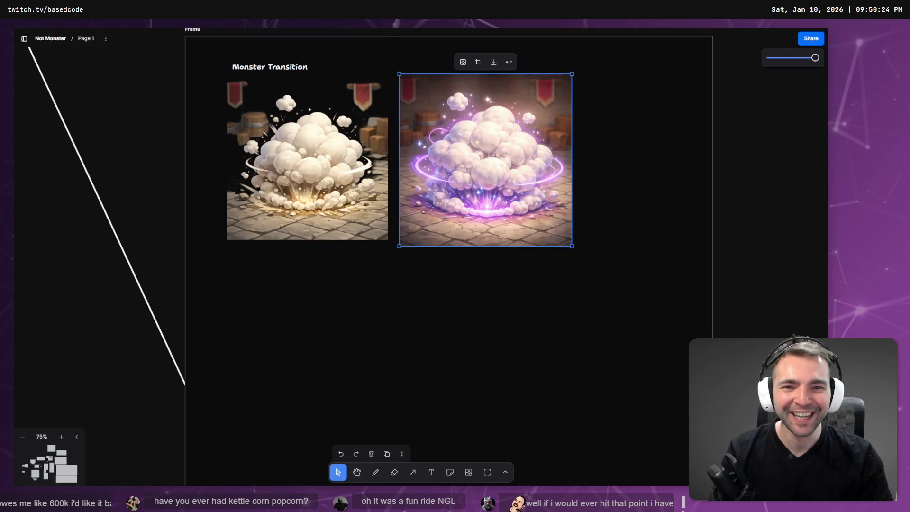
scroll(550, 155, "up", 3)
scroll(550, 234, "up", 3)
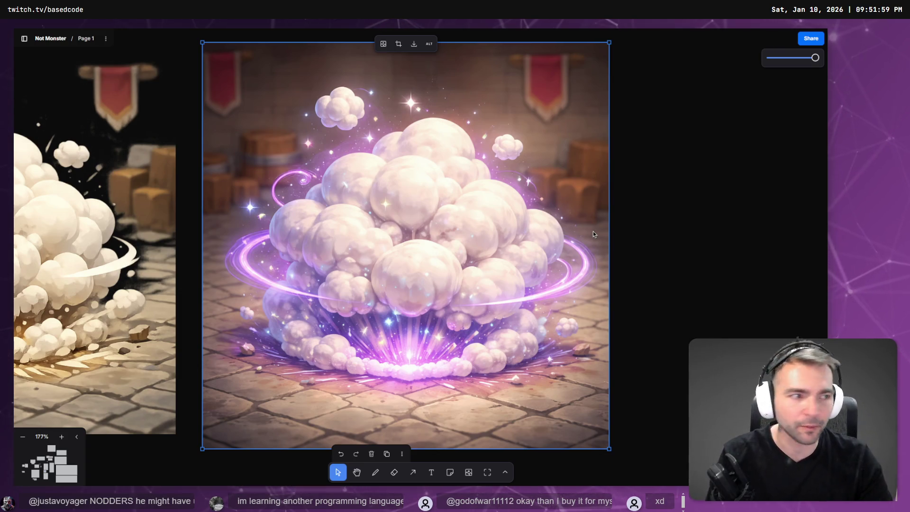
Read down through the Draw passes section and back to the top, then bring up the Godot editor
key("alt+Tab")
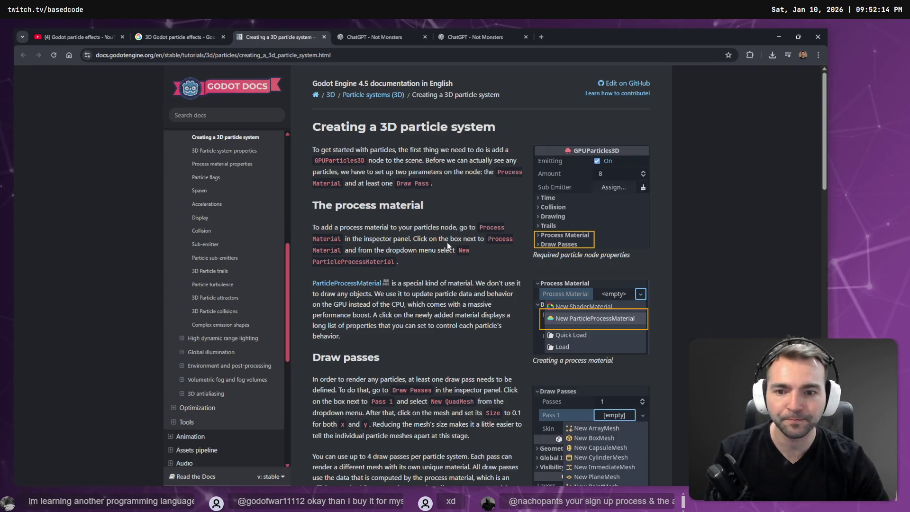
scroll(441, 239, "down", 5)
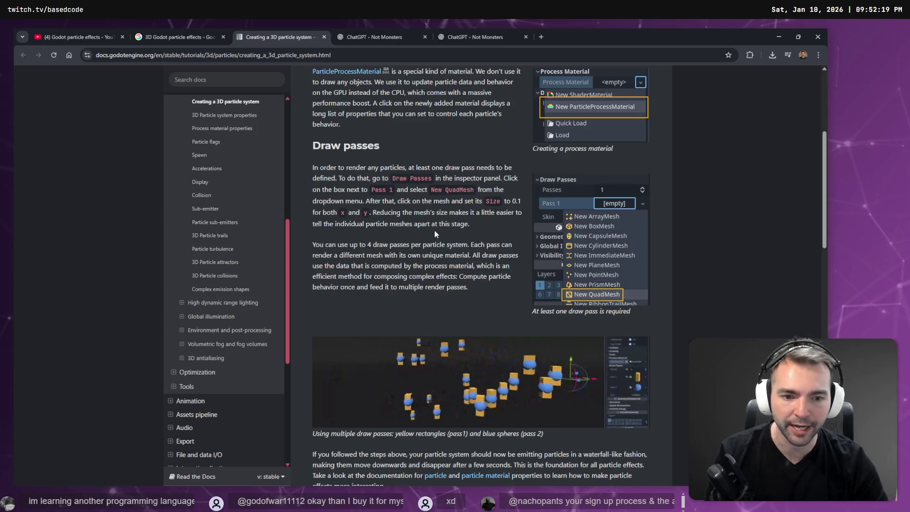
scroll(436, 232, "down", 3)
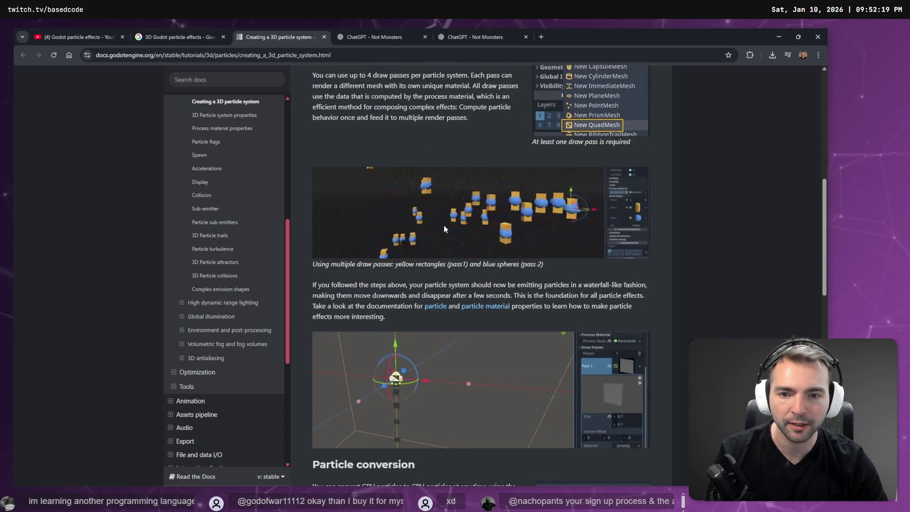
scroll(444, 229, "down", 1)
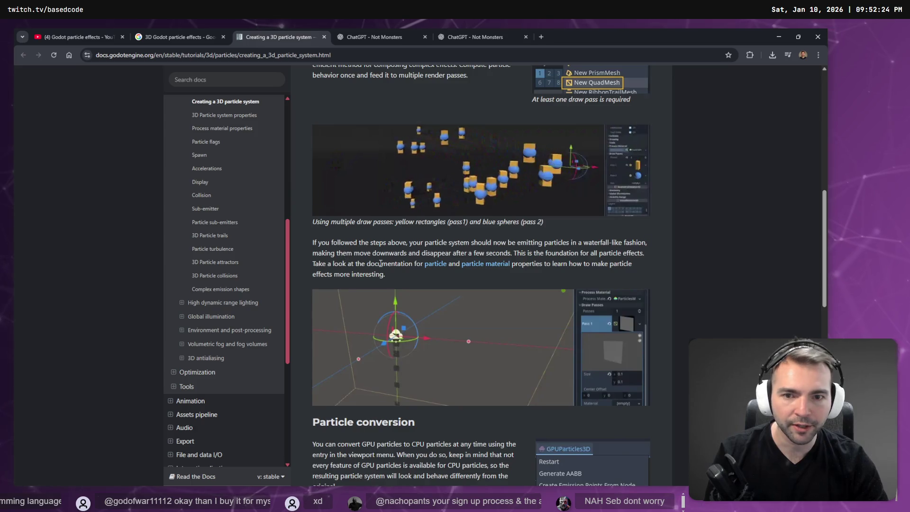
scroll(380, 263, "up", 5)
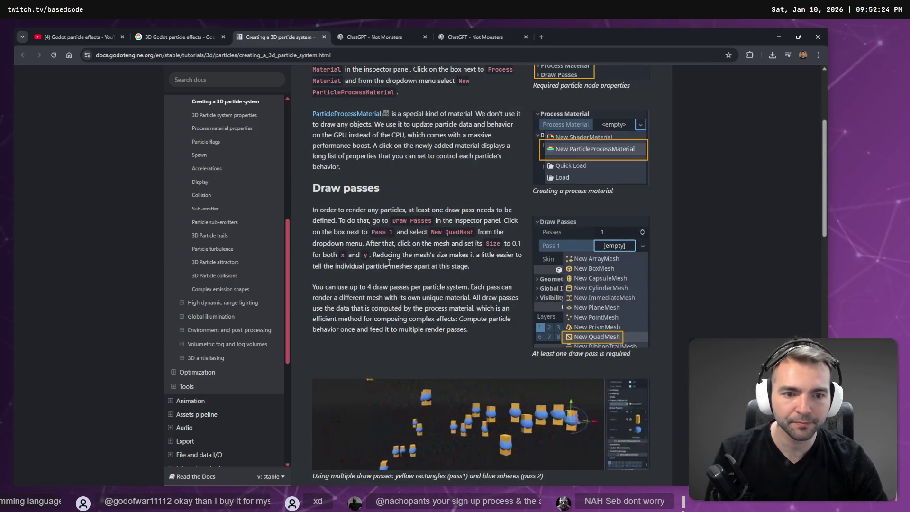
scroll(390, 262, "up", 2)
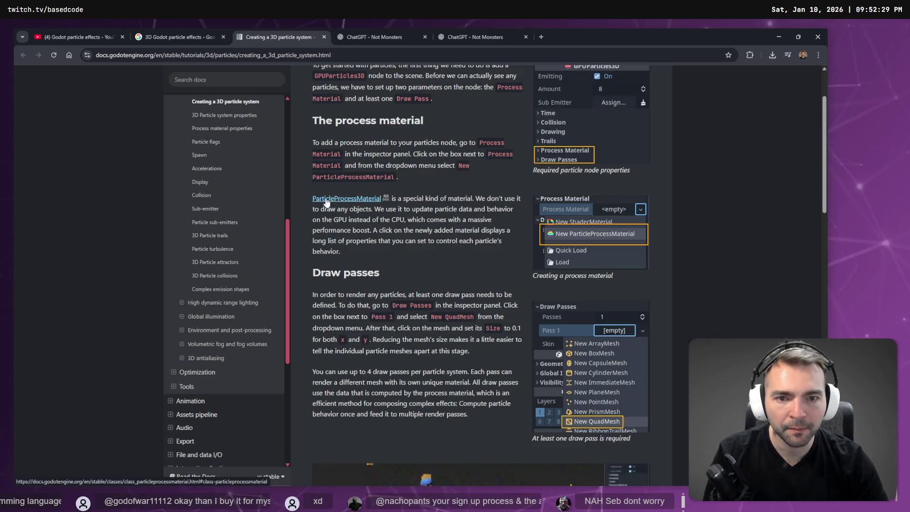
scroll(345, 198, "up", 2)
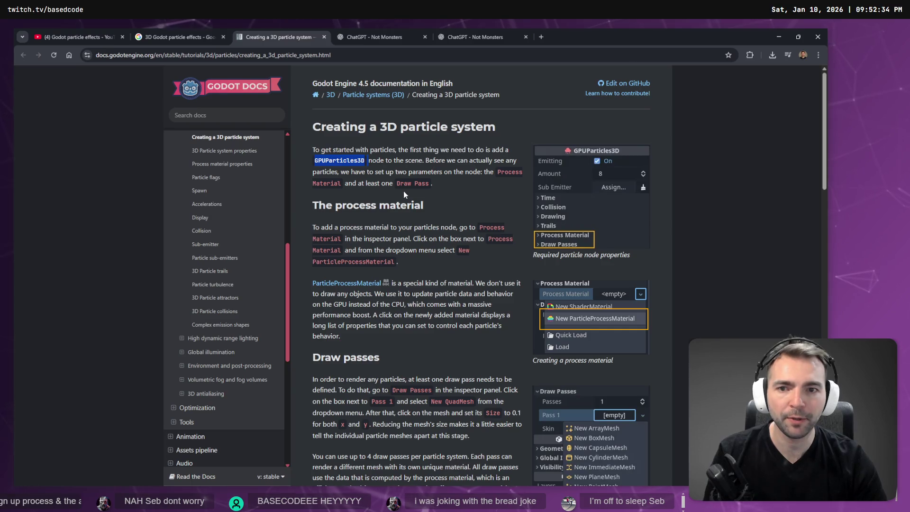
key("alt+Tab")
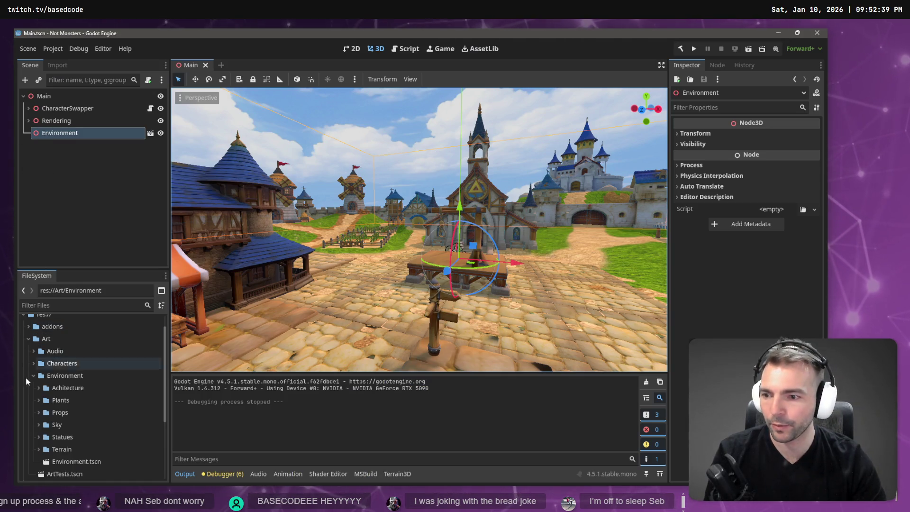
Create a new folder named 'Effects' inside the Art folder
left_click(35, 377)
right_click(41, 340)
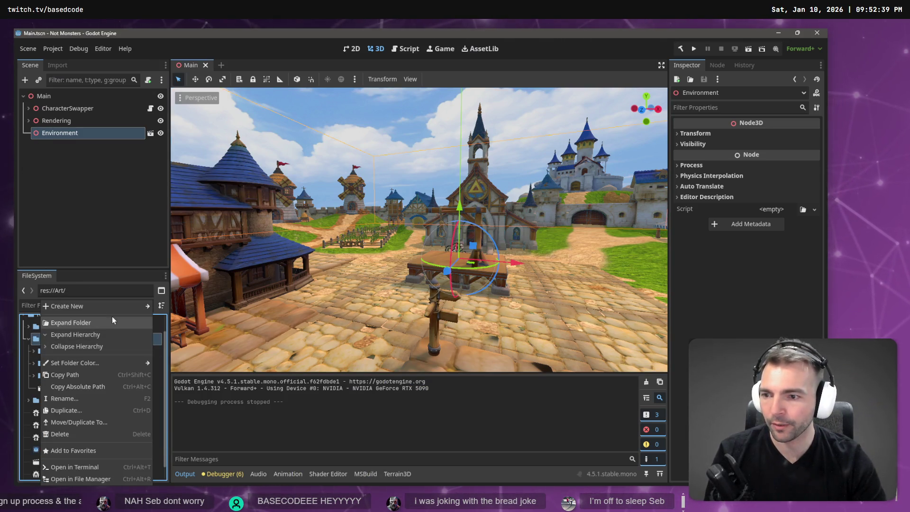
mouse_move(110, 307)
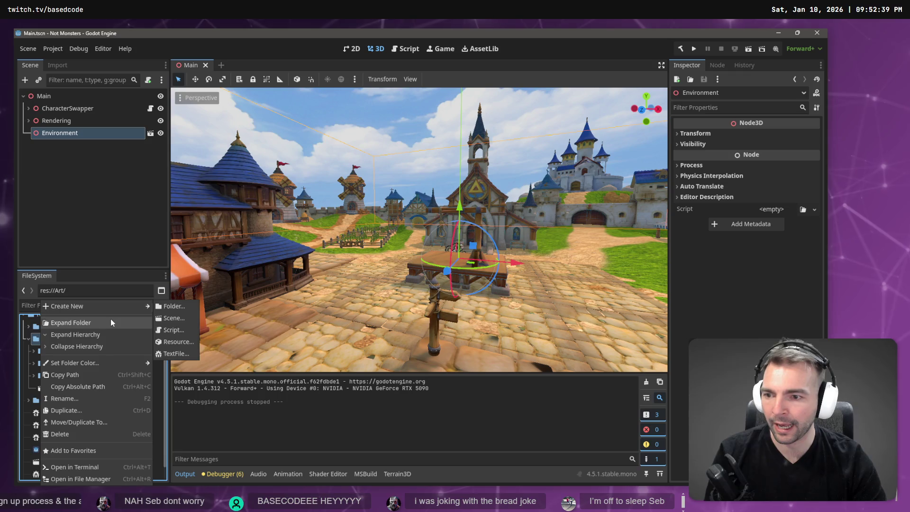
left_click(182, 309)
type("VFX")
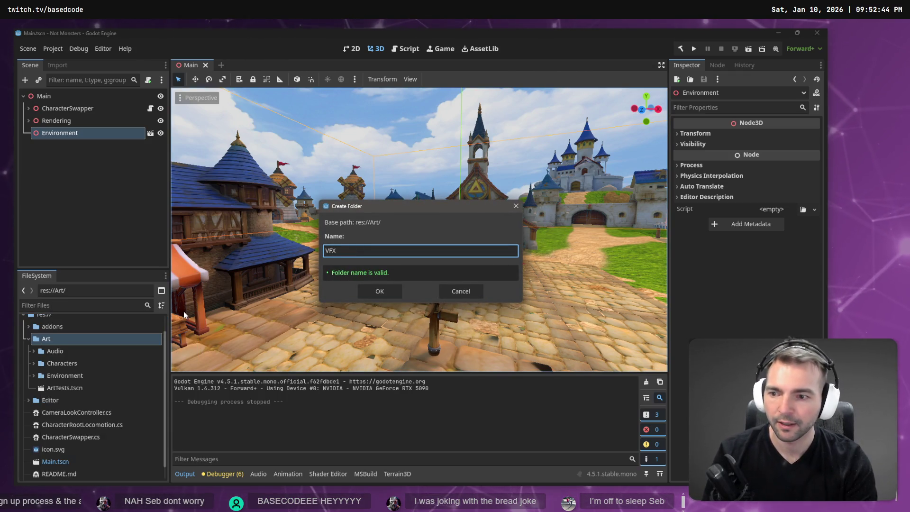
key("BackSpace")
key("BackSpace")
key("BackSpace")
type("E")
key("BackSpace")
type("Effe")
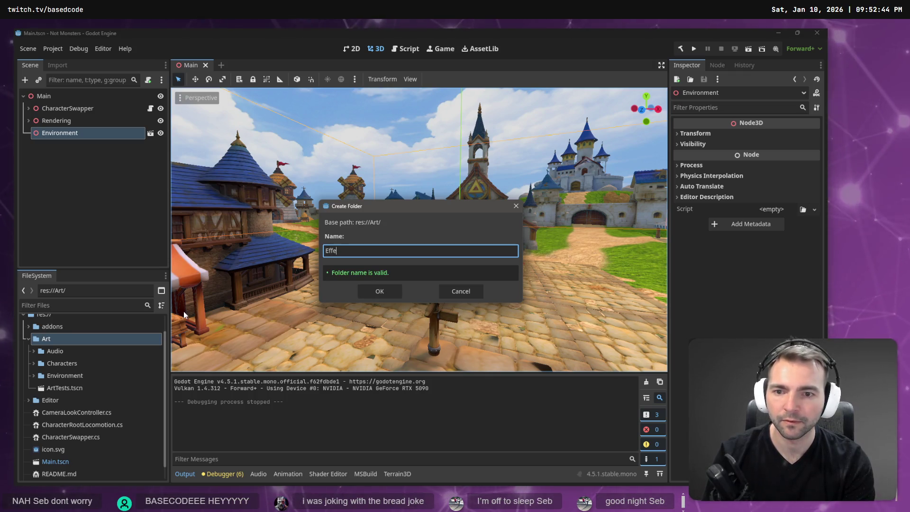
type("cts")
key("Return")
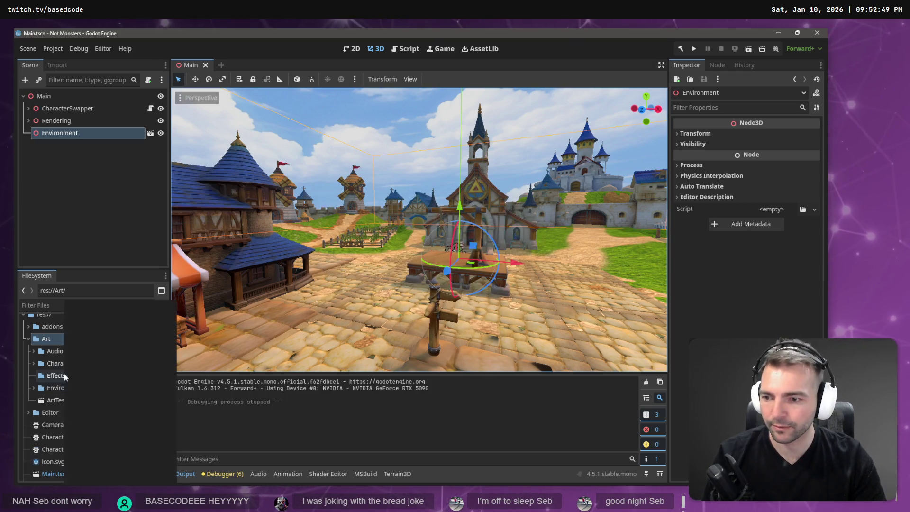
Rename the Effects folder to 'VisualEffects'
right_click(64, 374)
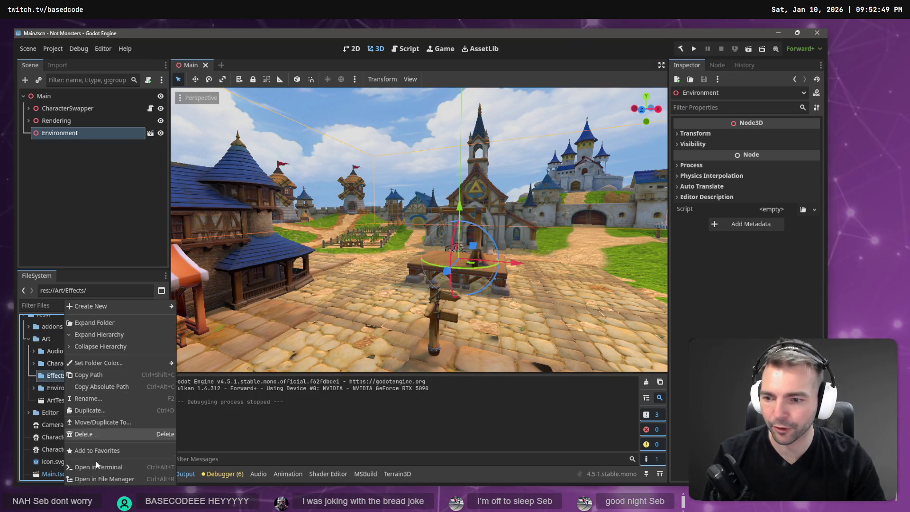
left_click(101, 401)
key("Home")
type("Visual")
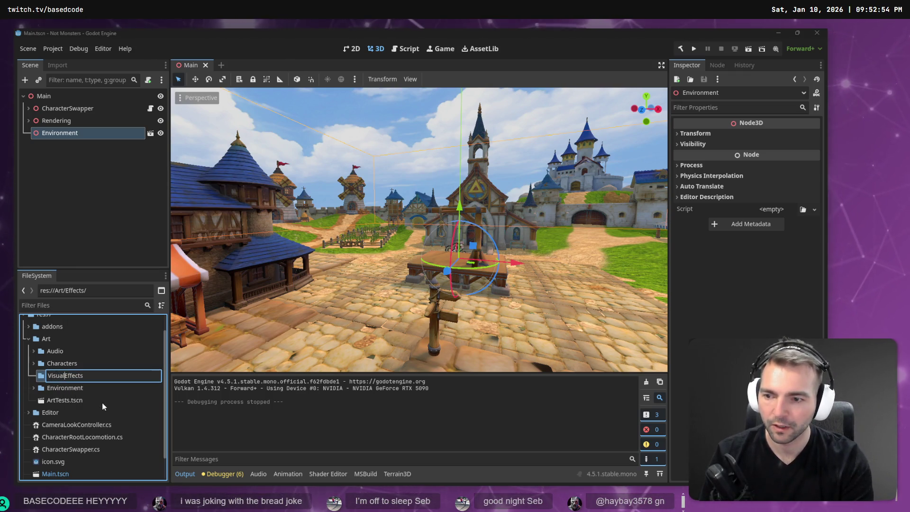
key("Return")
right_click(67, 388)
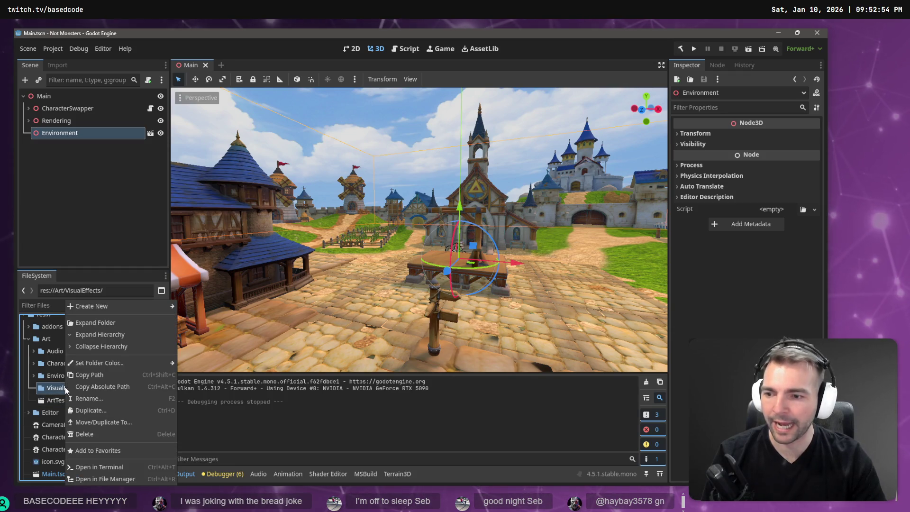
mouse_move(131, 311)
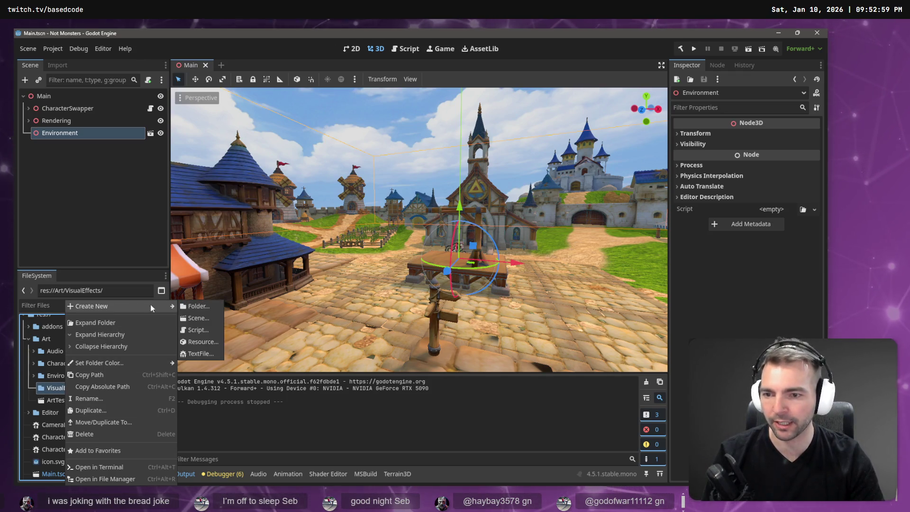
Create a 3D Scene in VisualEffects and name it MonsterTransitionVFX, correcting typos along the way
left_click(212, 319)
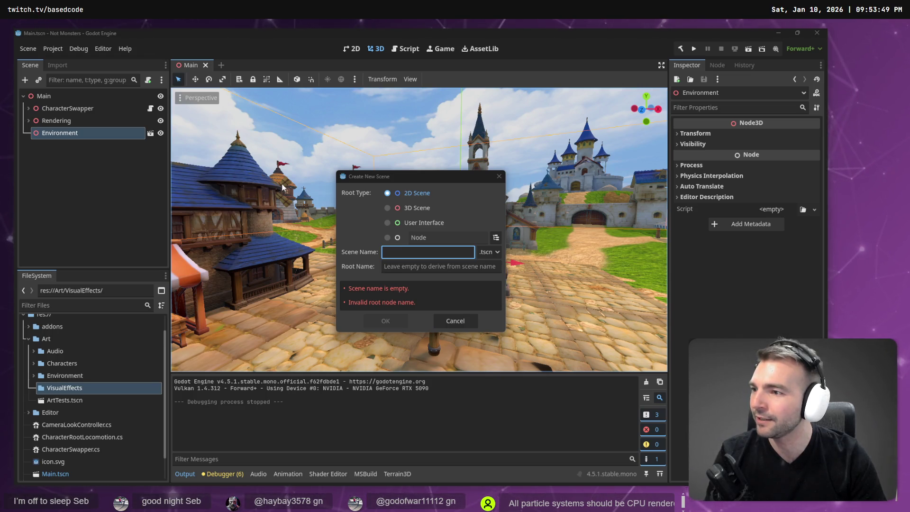
left_click(406, 209)
left_click(411, 255)
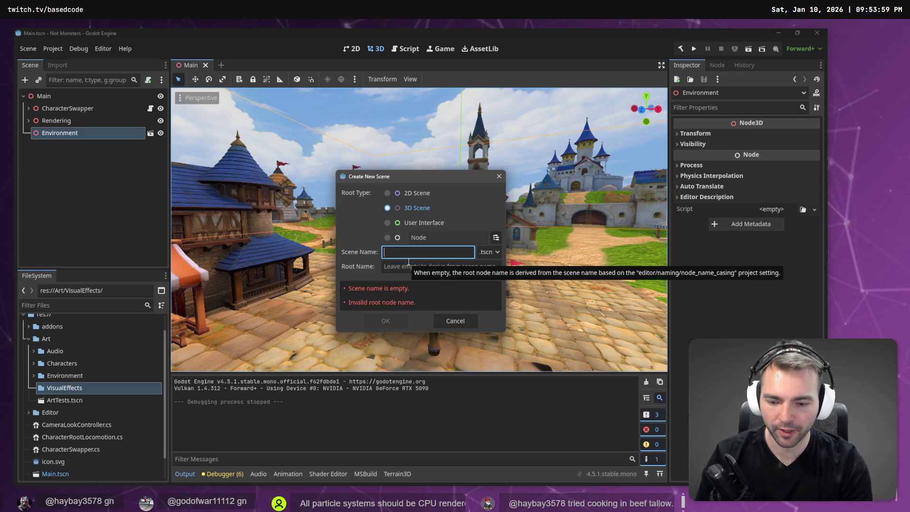
type("M")
key("BackSpace")
key("BackSpace")
key("BackSpace")
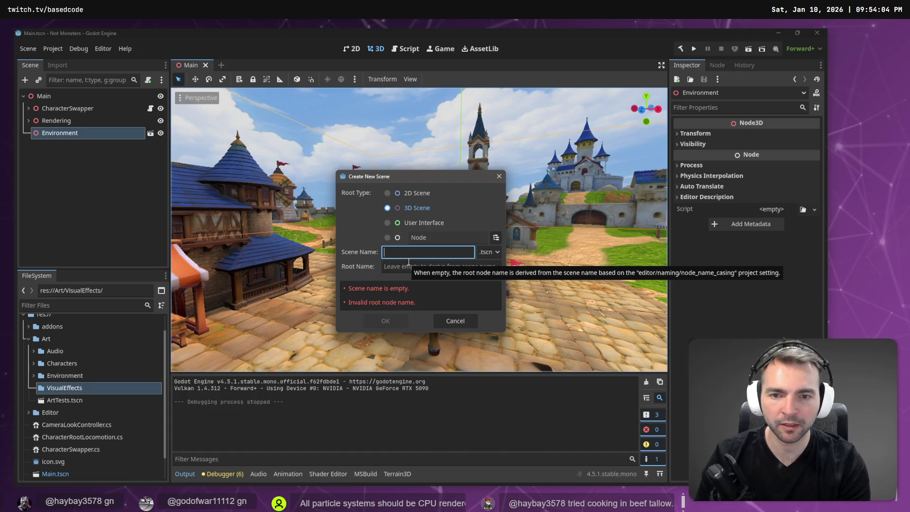
type("MonsterTransit")
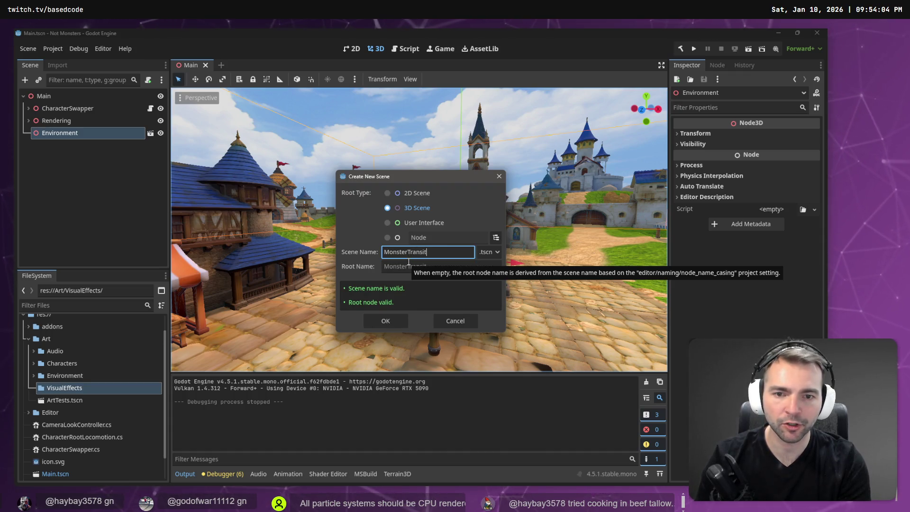
type("ionEffect")
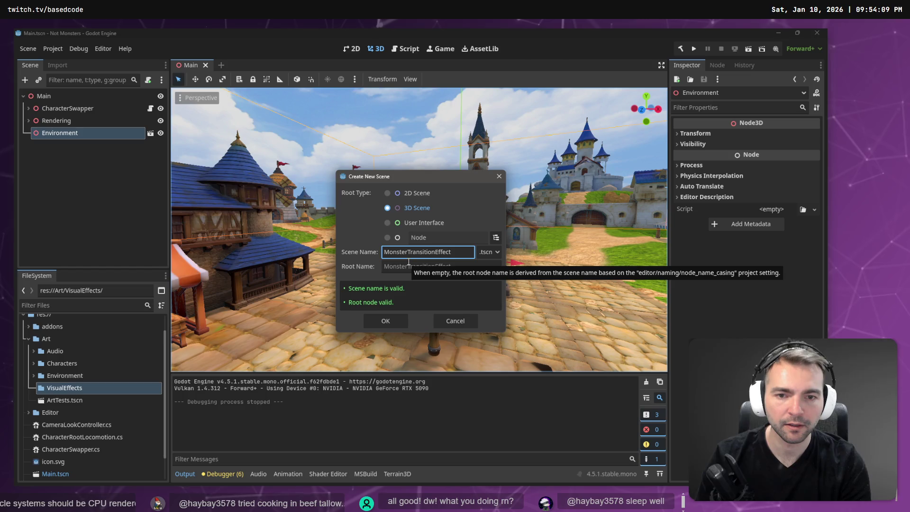
key("BackSpace")
key("BackSpace")
key("BackSpace")
type("VFX")
key("Return")
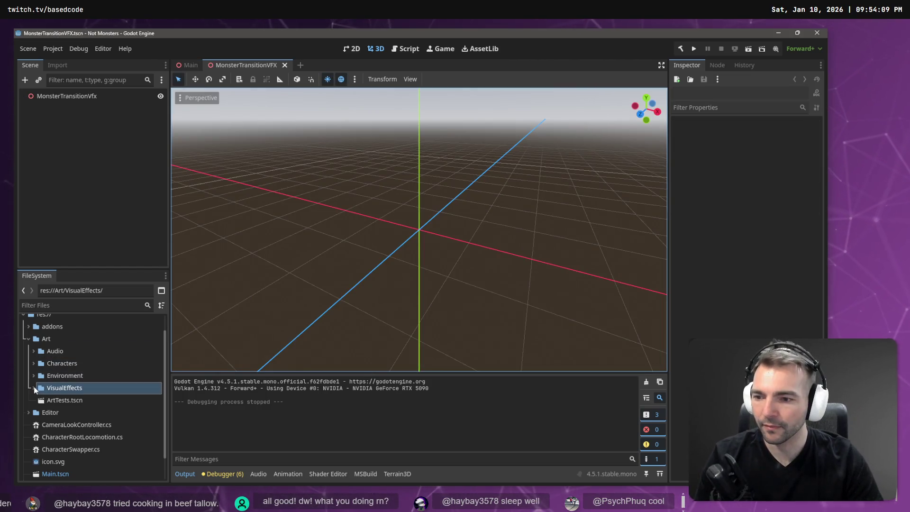
Reveal the new scene file and back out of adding a child or renaming the root node
left_click(78, 401)
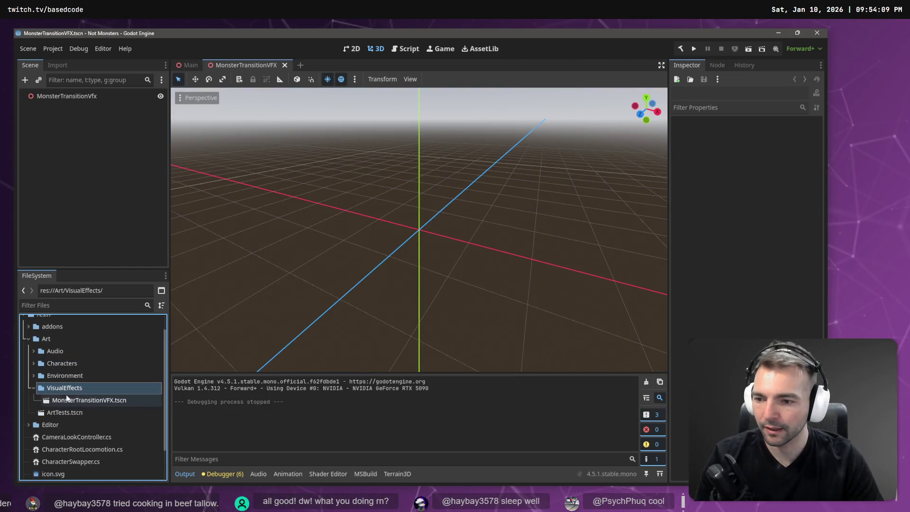
right_click(69, 100)
left_click(112, 111)
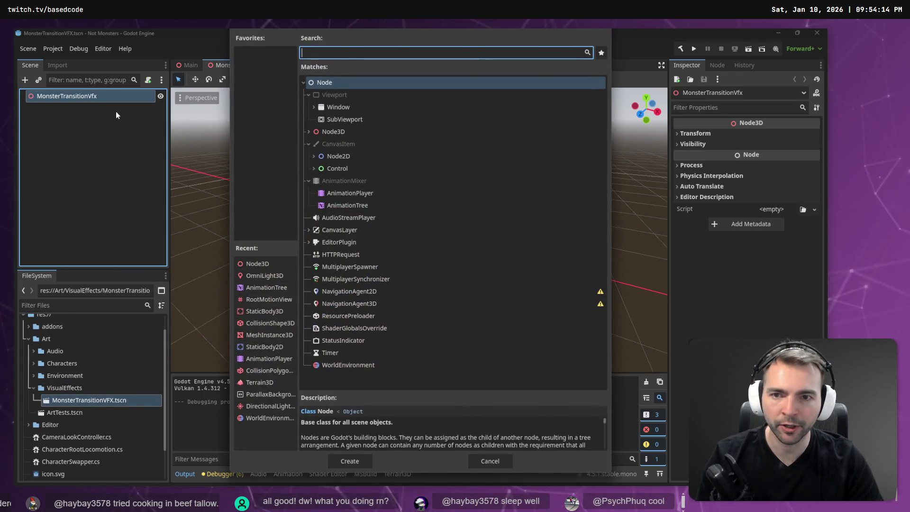
key("Escape")
double_click(94, 93)
key("Escape")
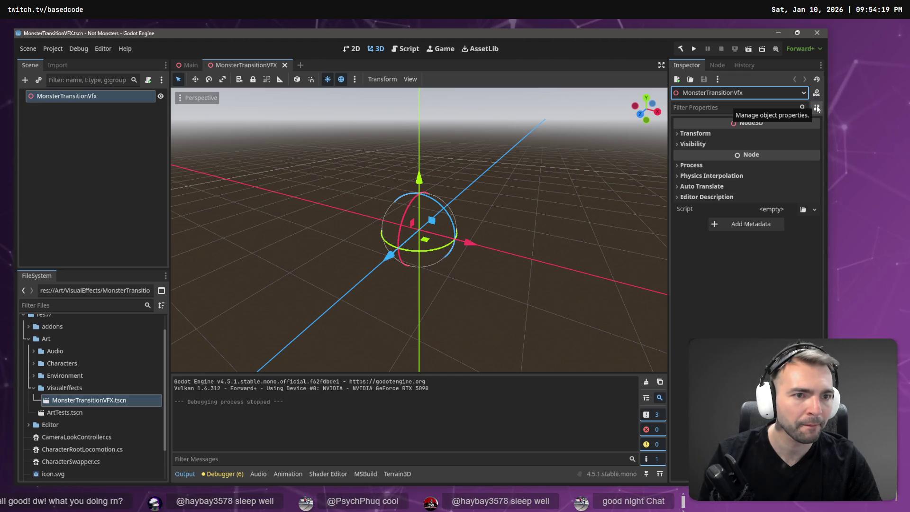
Change the root node's type to GPUParticles3D and check its warning about what's missing
right_click(89, 94)
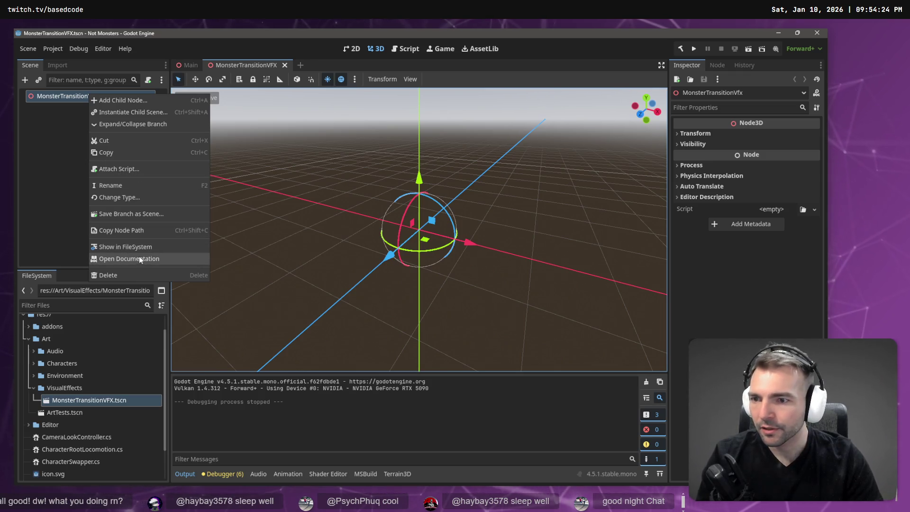
left_click(126, 197)
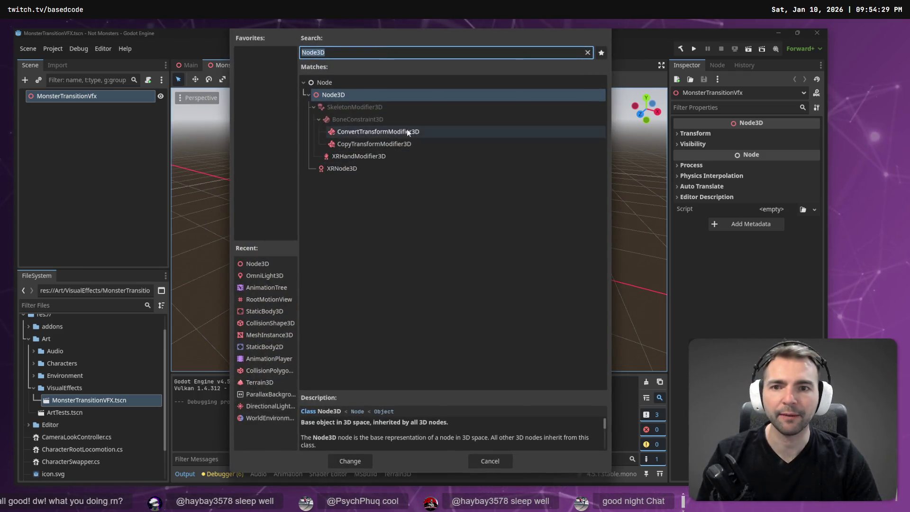
key("alt+Tab")
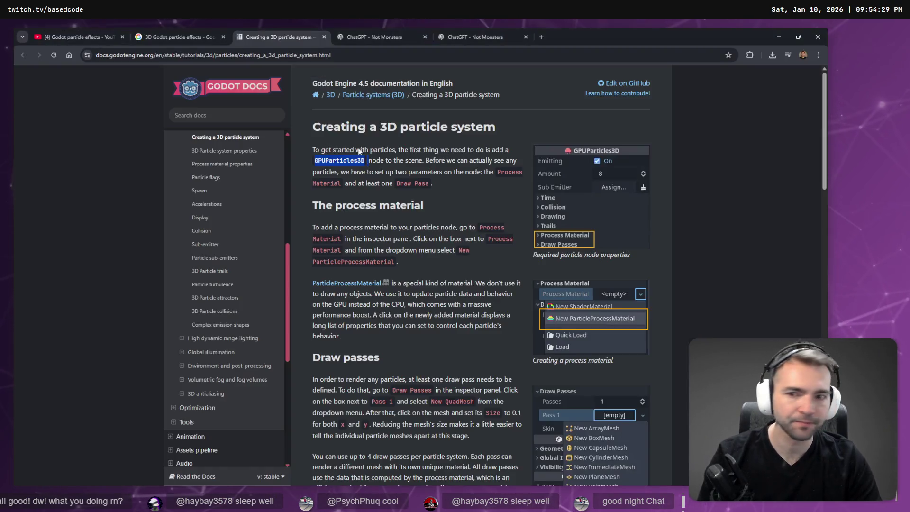
key("alt+Tab")
type("G")
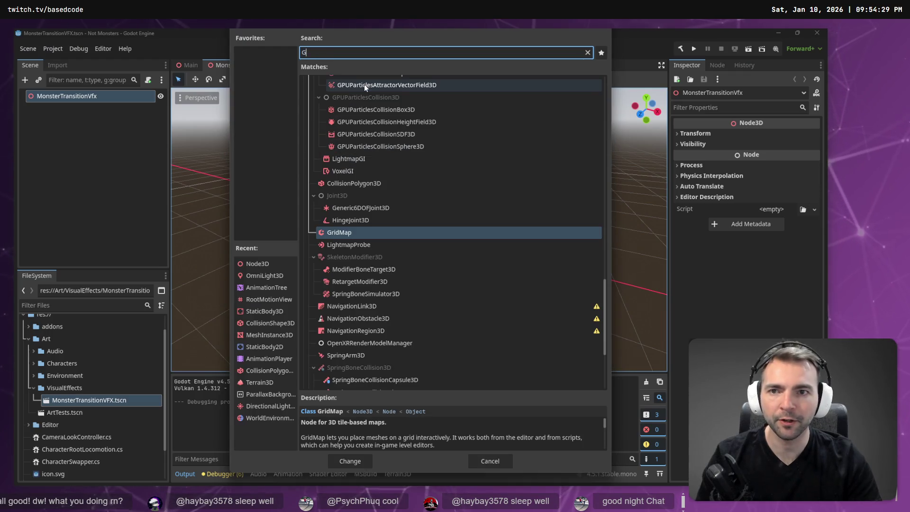
type("PU")
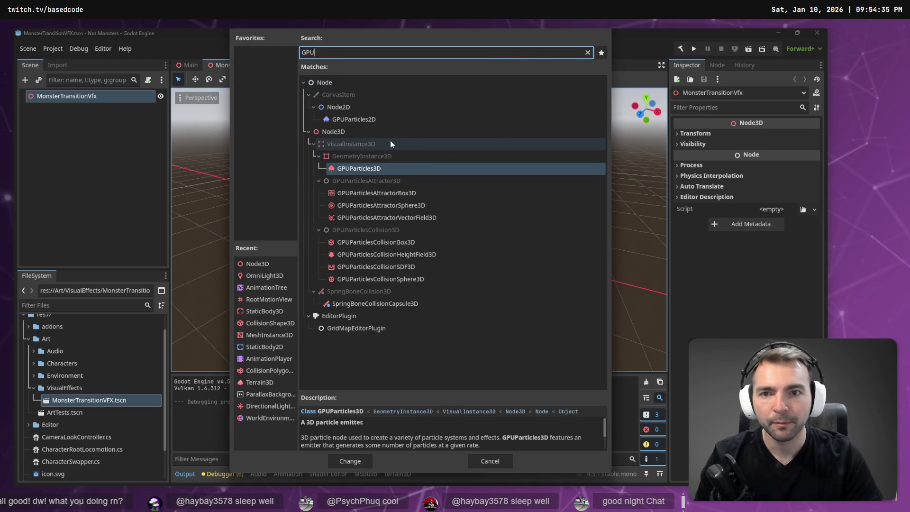
double_click(367, 168)
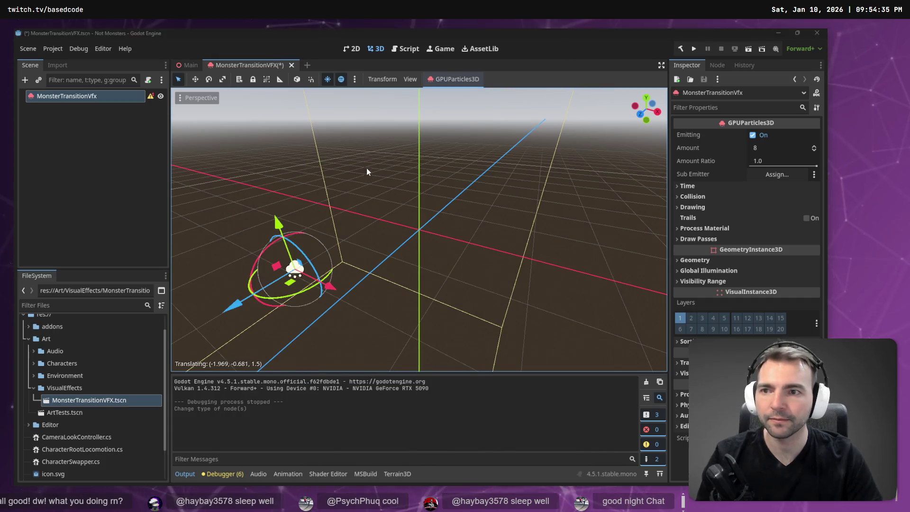
key("alt+Tab")
key("alt+Tab")
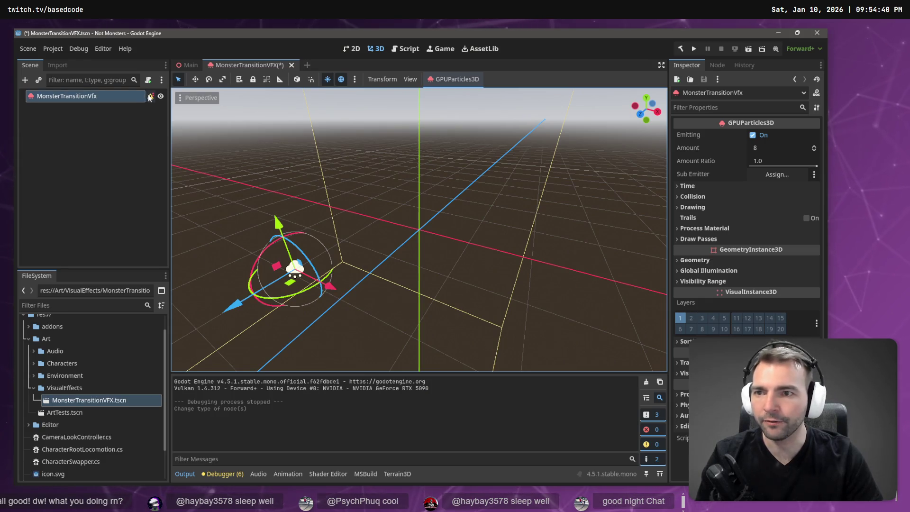
mouse_move(149, 97)
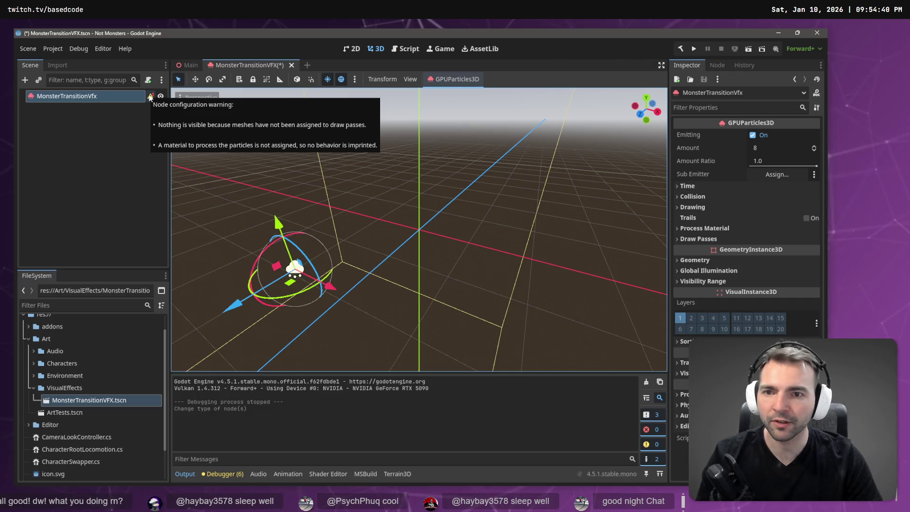
key("alt+Tab")
key("alt+Tab")
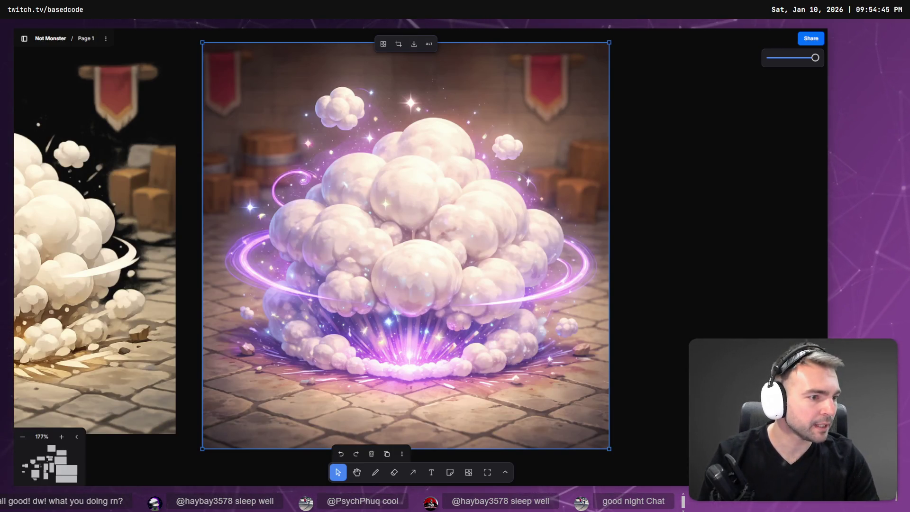
Browse the open ChatGPT chats and the Not Monsters project to find the generated explosion image
key("alt+Tab")
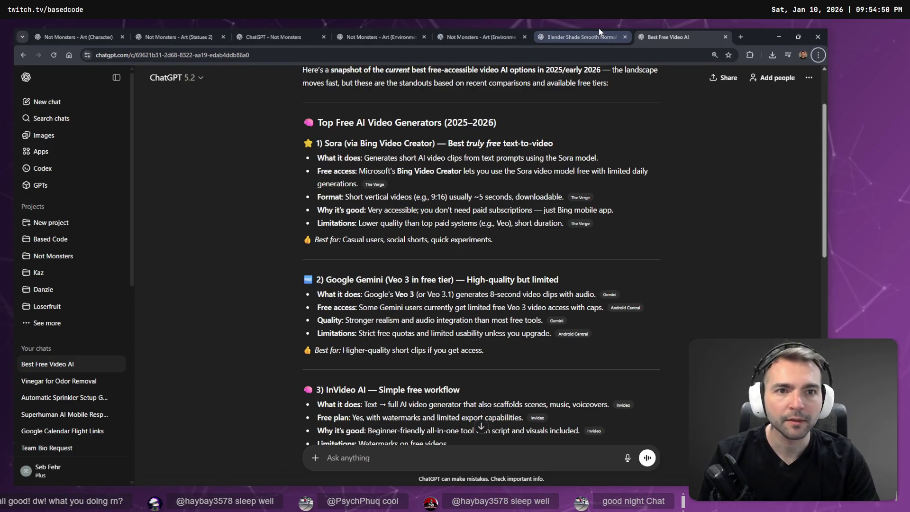
left_click(573, 37)
left_click(478, 37)
left_click(376, 28)
left_click(245, 30)
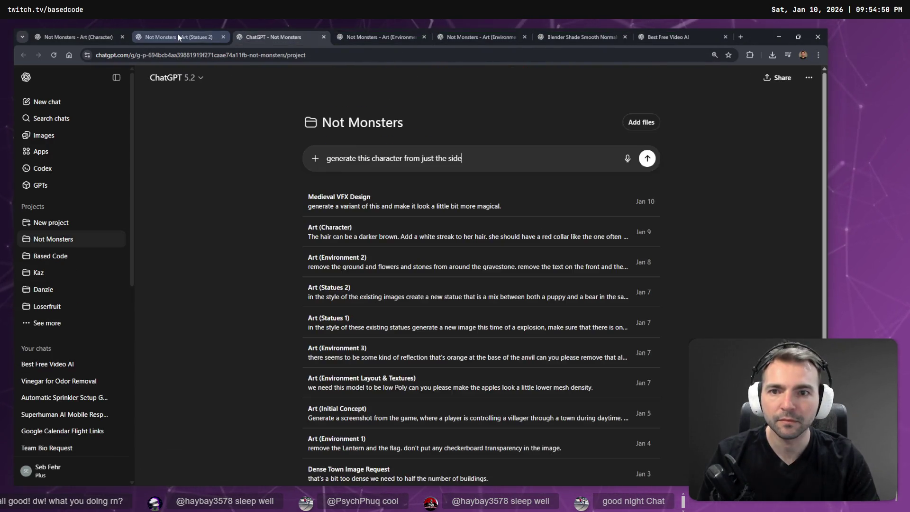
left_click(176, 37)
left_click(668, 32)
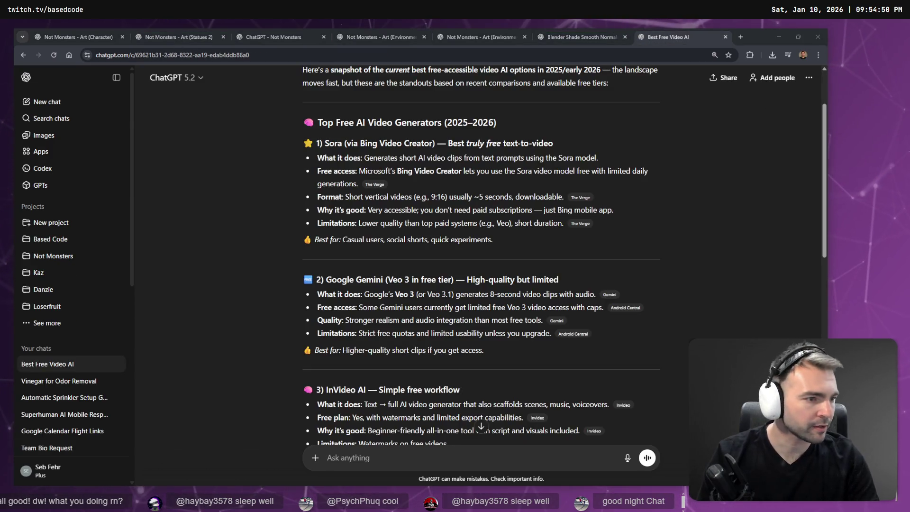
key("alt+Tab")
left_click(479, 37)
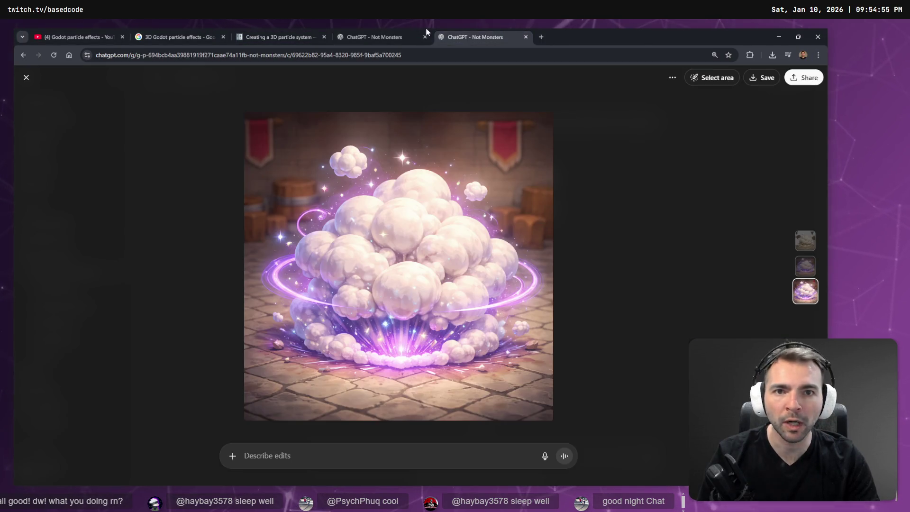
left_click(351, 33)
left_click(441, 30)
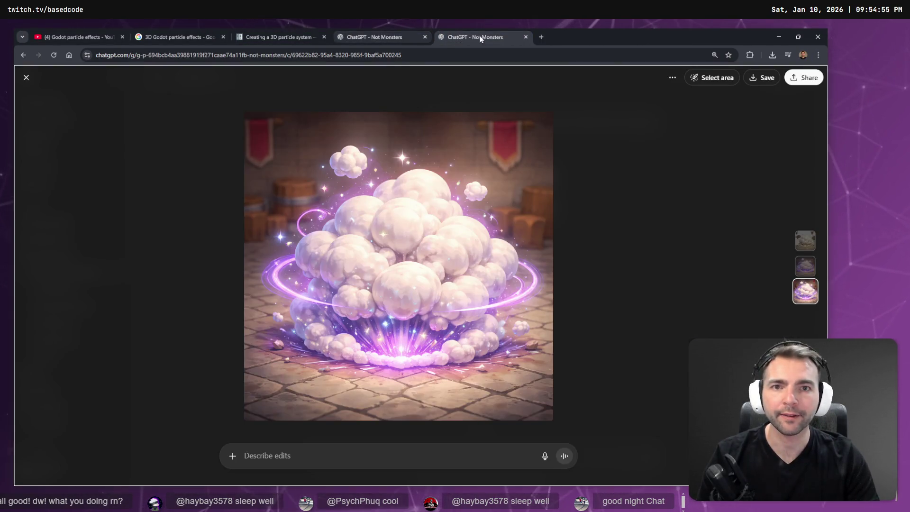
Restore the Best Free Video AI window and start dragging the ChatGPT project tabs out
key("alt+Tab")
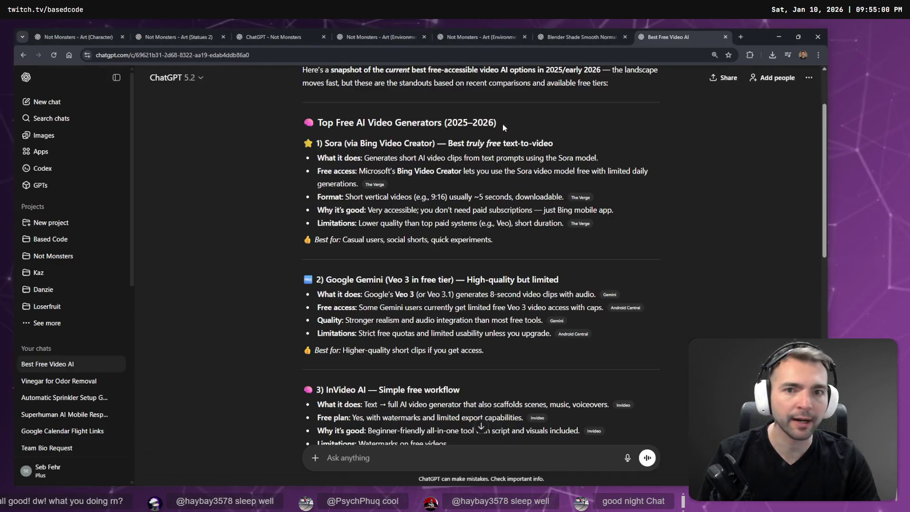
double_click(756, 31)
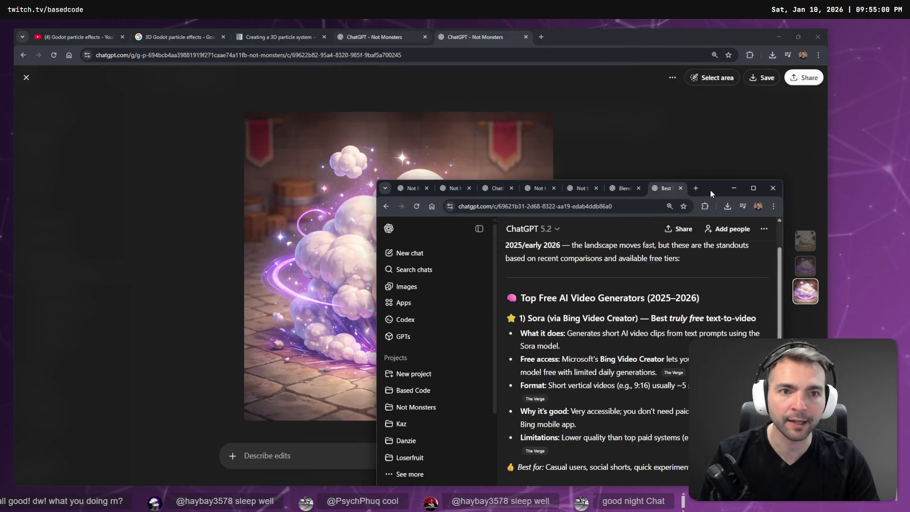
left_click(375, 38)
left_click(451, 36)
left_click(399, 37)
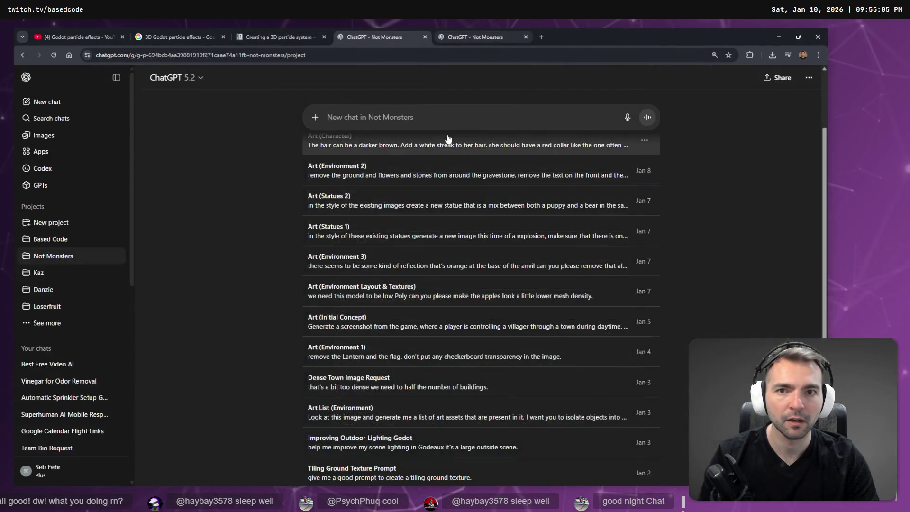
mouse_move(592, 37)
left_mouse_down()
mouse_move(610, 29)
mouse_move(565, 140)
mouse_move(590, 129)
left_mouse_up()
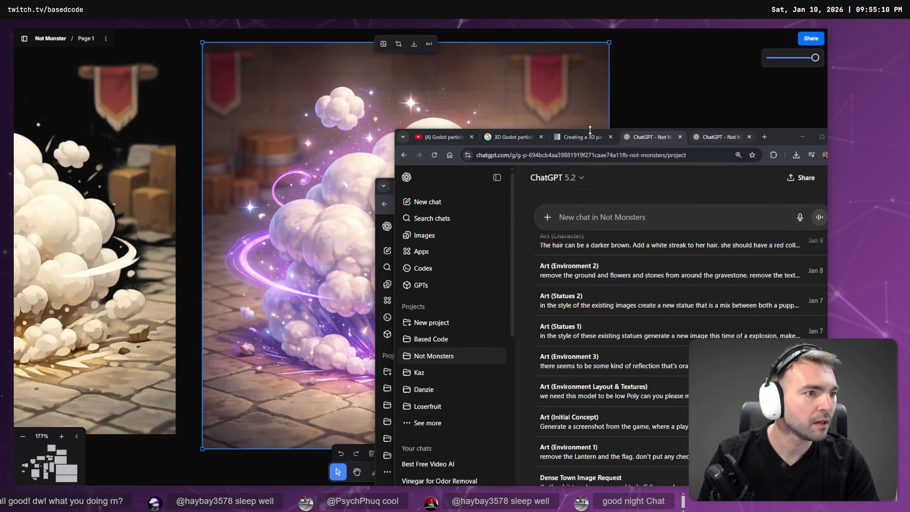
Move the ChatGPT project tabs into a separate window and maximize the YouTube particle effects window
key("alt+Tab")
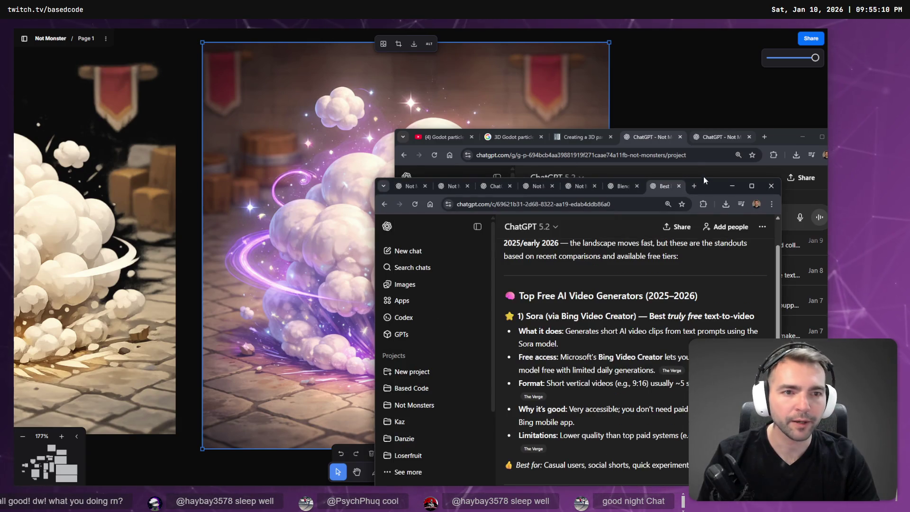
mouse_move(701, 187)
left_mouse_down()
mouse_move(576, 160)
mouse_move(392, 160)
left_mouse_up()
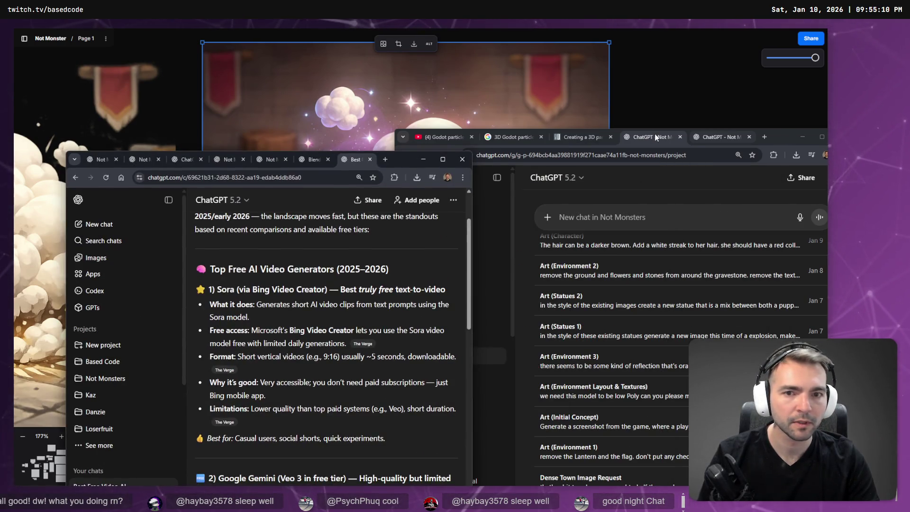
mouse_move(655, 136)
left_mouse_down()
mouse_move(393, 170)
mouse_move(365, 162)
left_mouse_up()
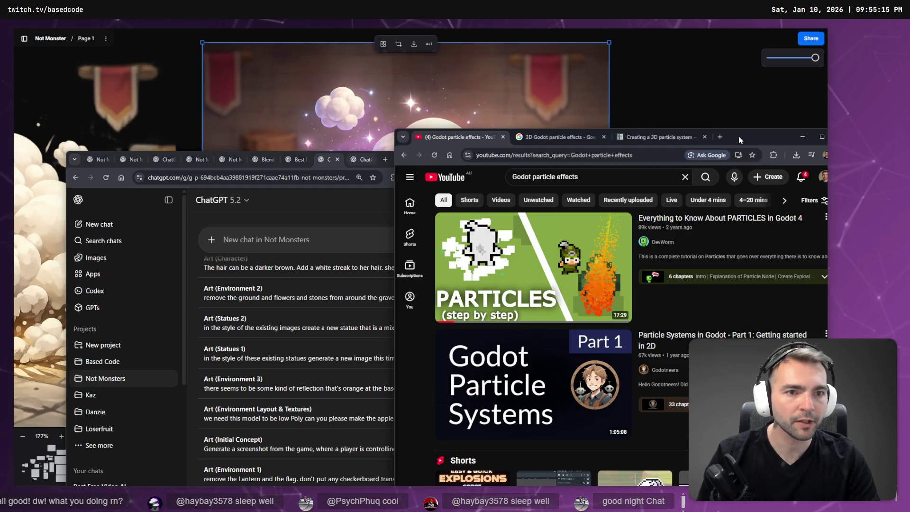
key("super+Up")
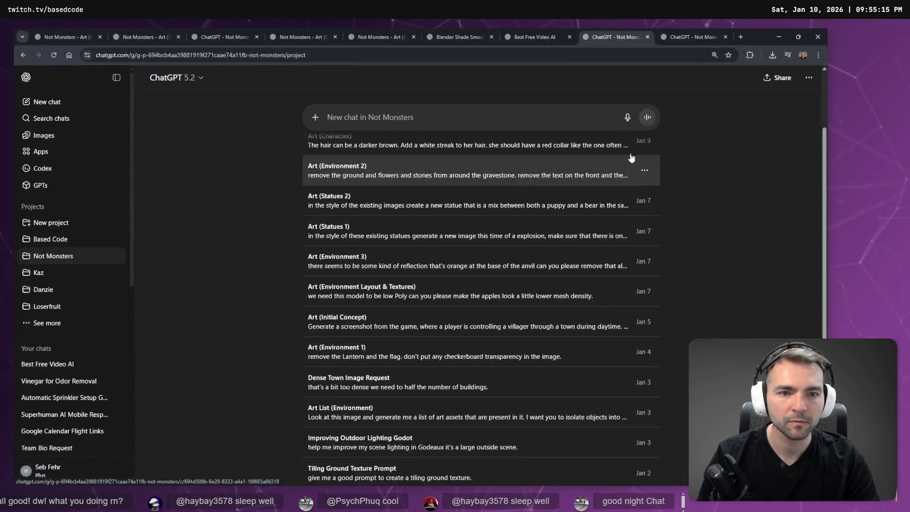
key("alt+space")
key("x")
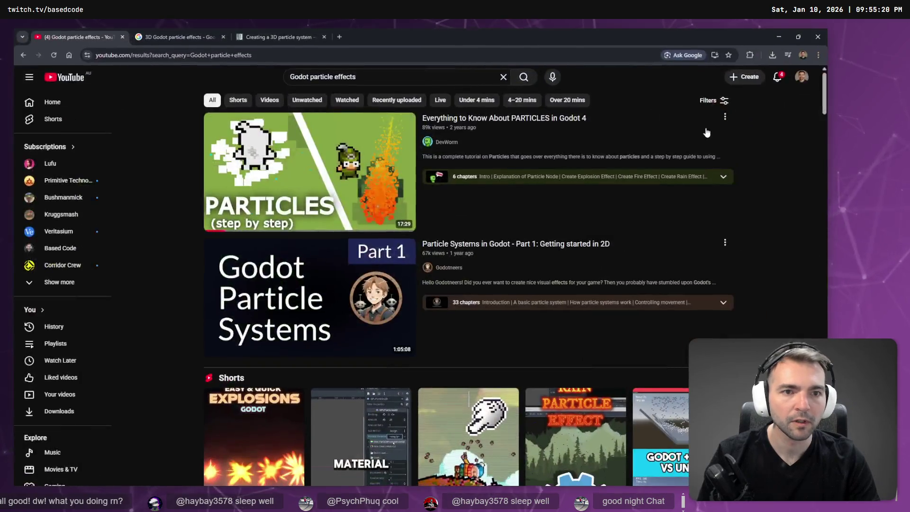
key("super+Down")
key("super+Down")
Open the purple explosion image and begin dictating an edit request beneath it
left_click(692, 38)
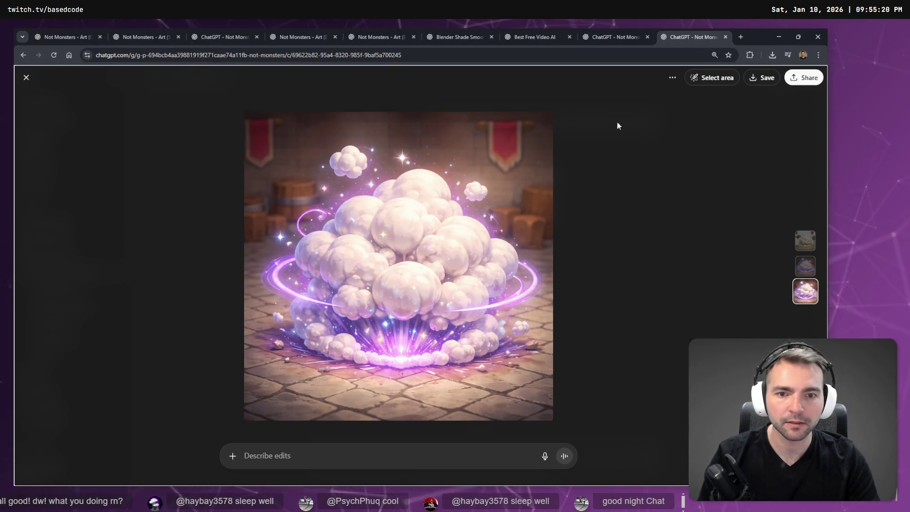
left_click(404, 459)
key("super+h")
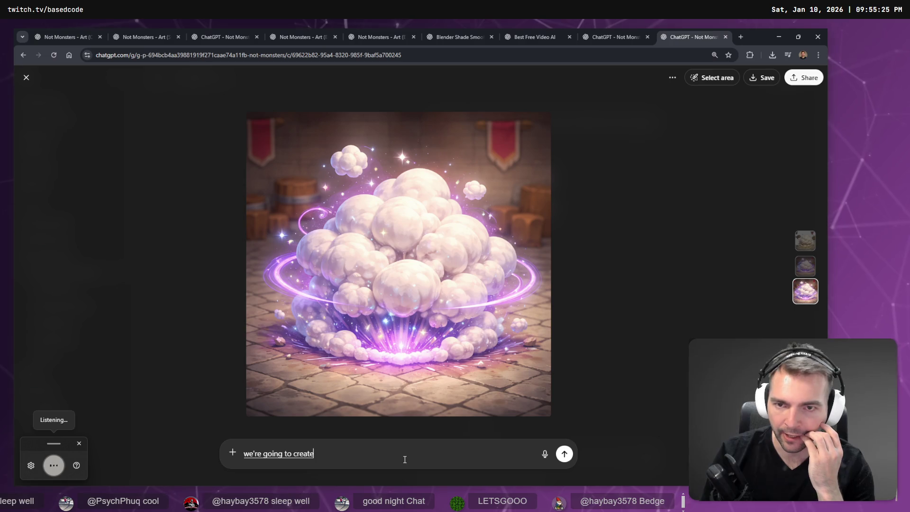
type("a GPUParticles3D")
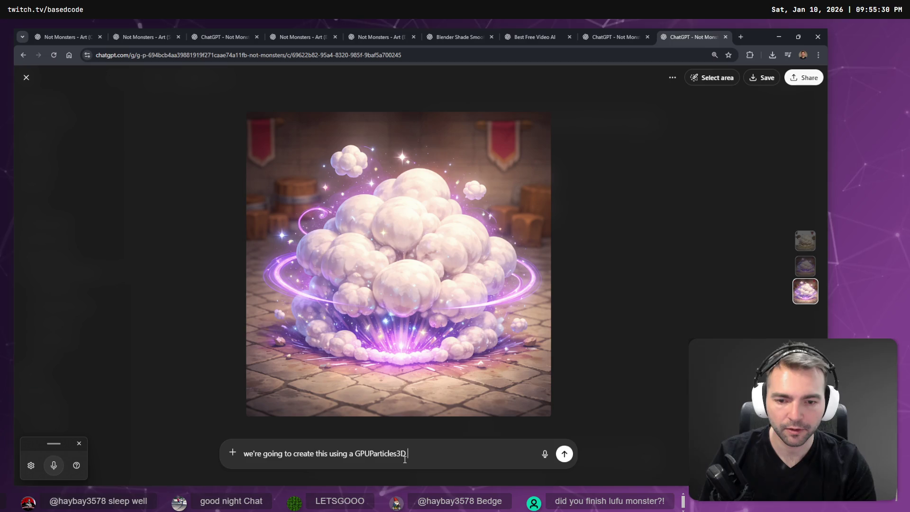
key("super+h")
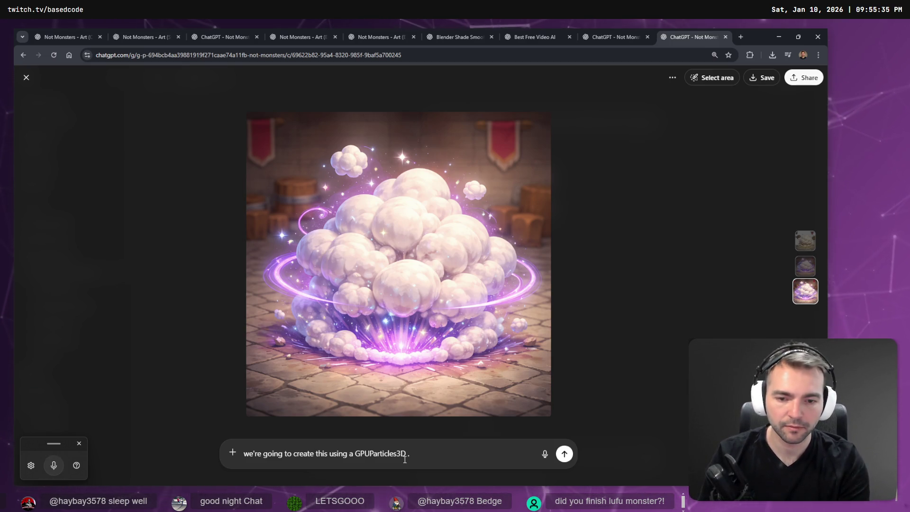
Refine the prompt to ask for a low-poly cloud puff in Godot, and expand the node's Transform
key("BackSpace")
type("in godot.")
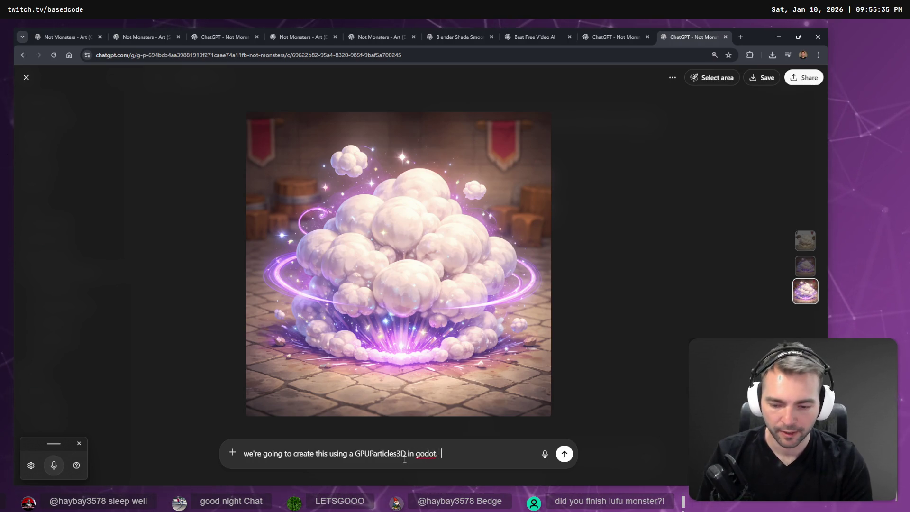
key("super+h")
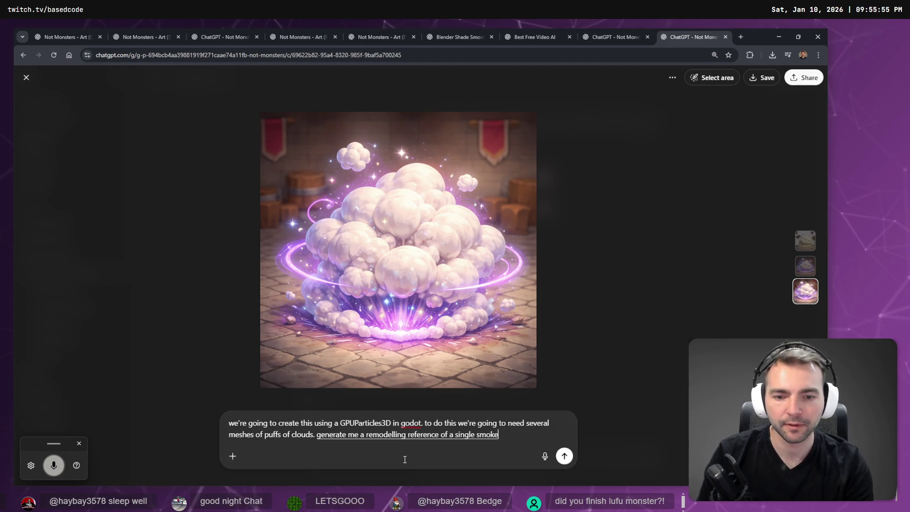
key("ctrl+BackSpace")
type("cloud puff")
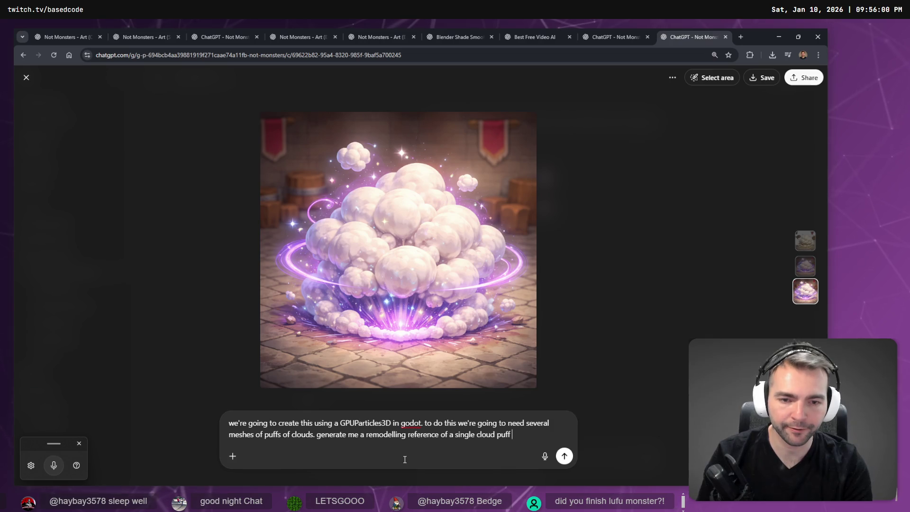
key("super+h")
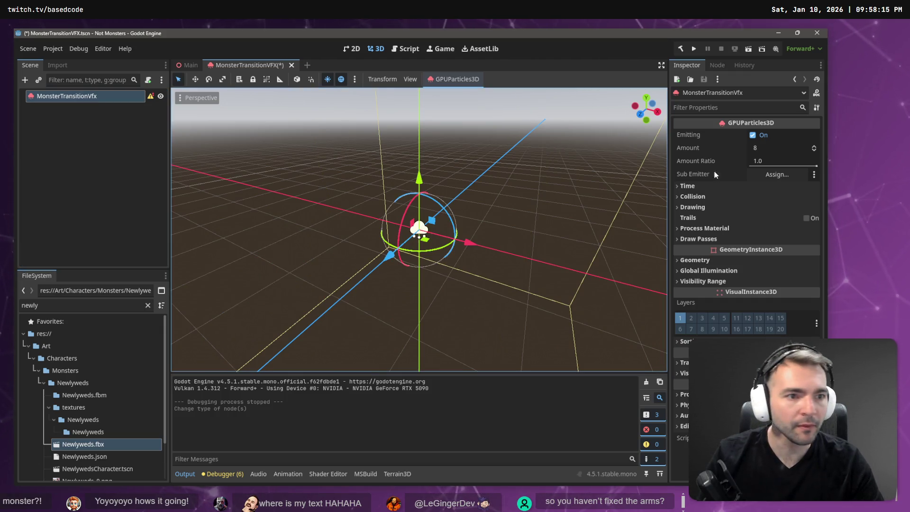
left_click(683, 361)
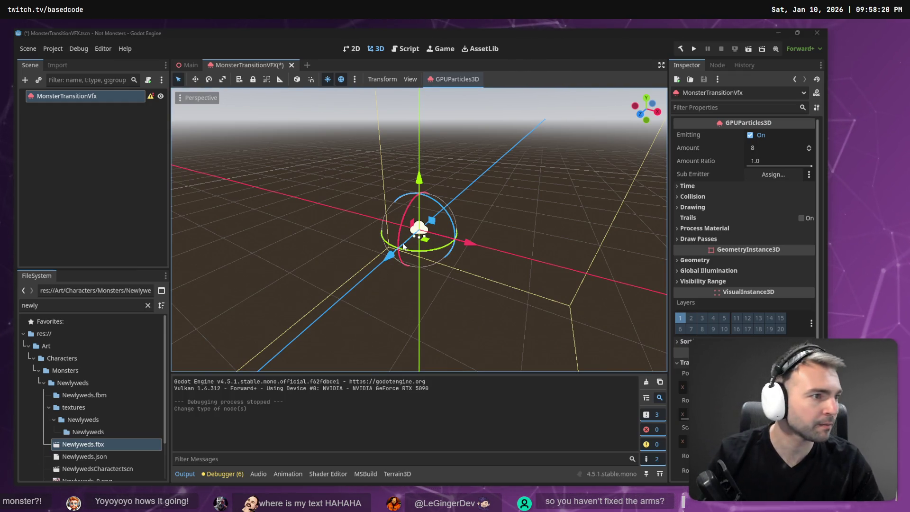
key("alt+Tab")
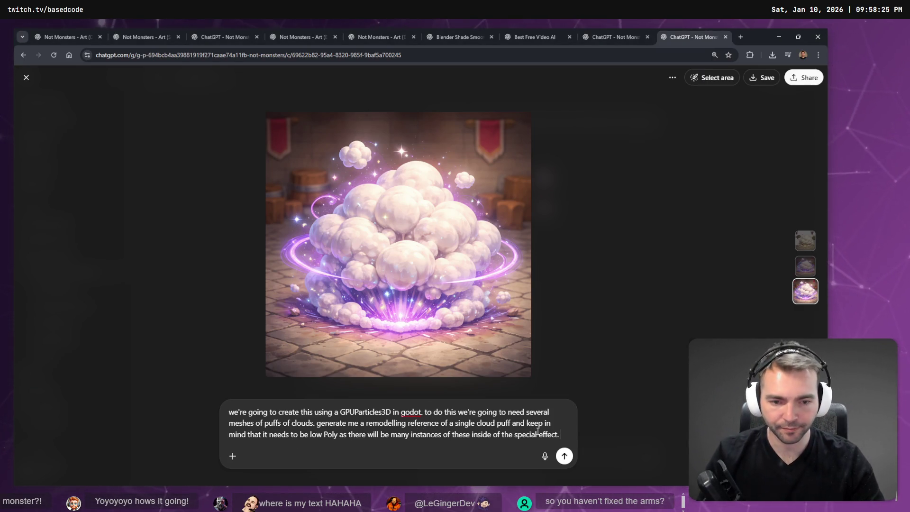
Add 'generate me an image of modelling reference for a single puff of smoke' and send it
key("shift+Return")
key("super+h")
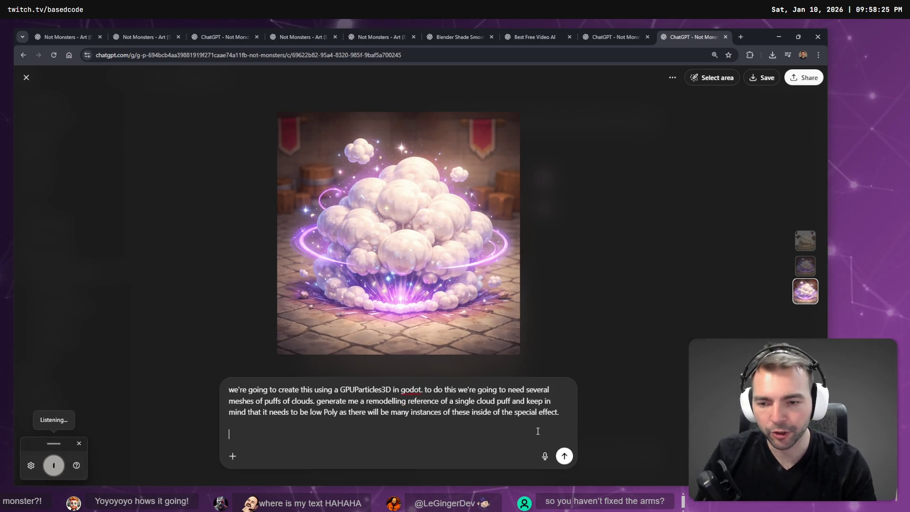
type("generate me an image of")
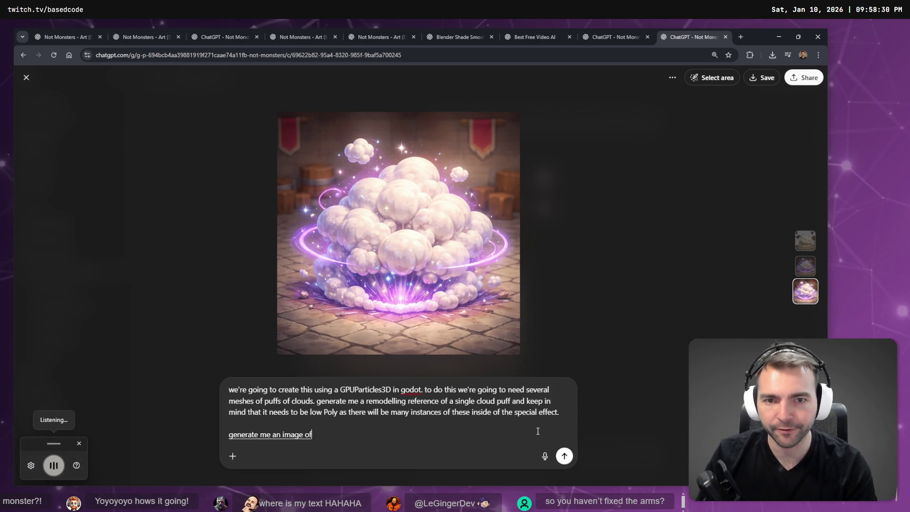
type(" modelling reference for a")
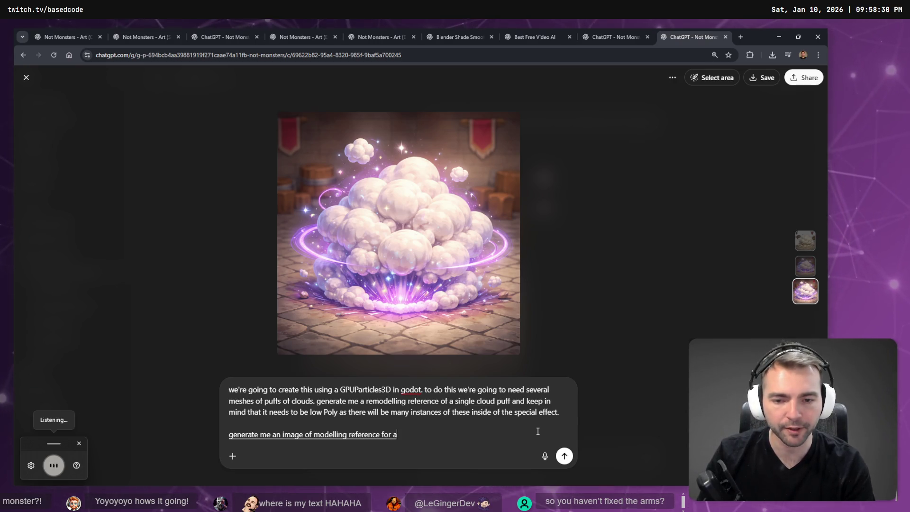
type(" puff of smoke.")
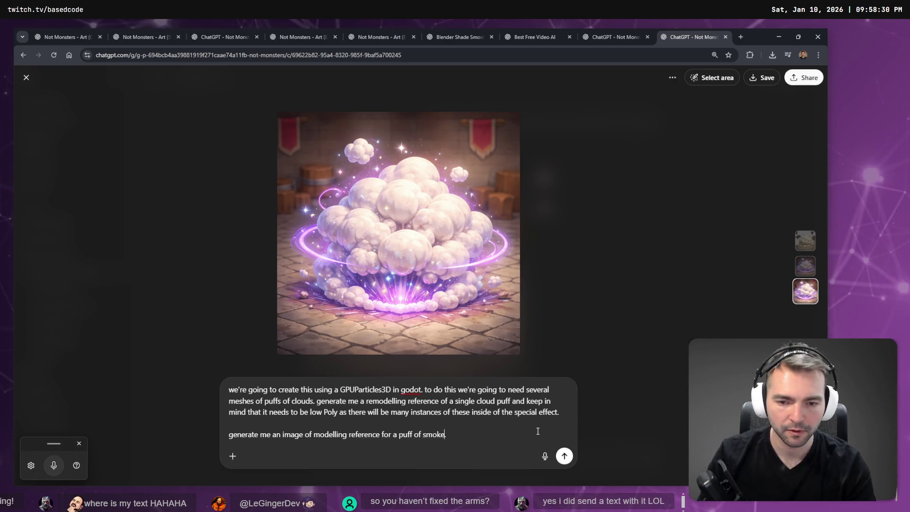
key("ctrl+Left")
type("single")
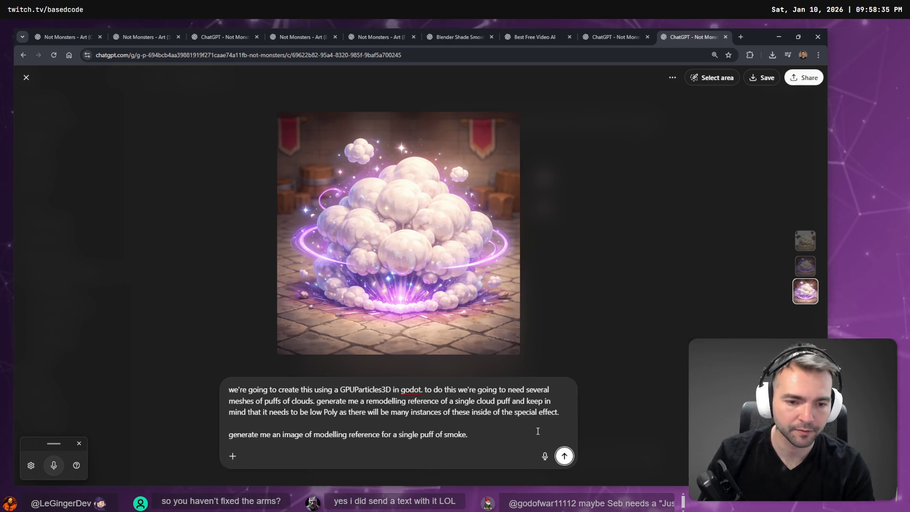
key("Return")
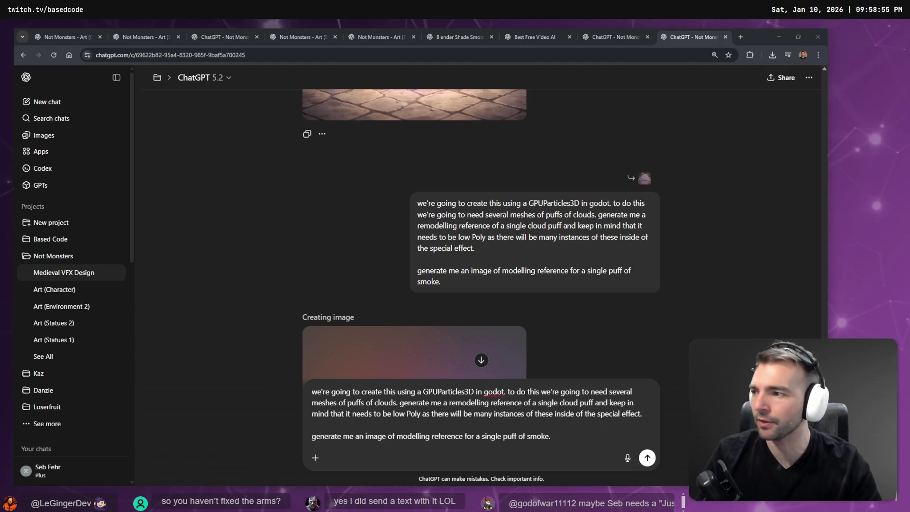
Scroll to the generating image and resubmit the prompt until the two low-poly cloud puffs appear
key("Tab")
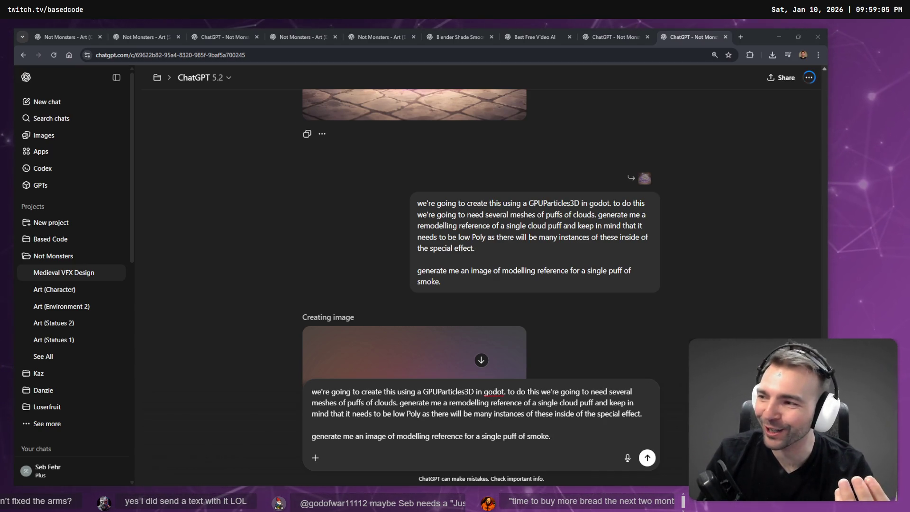
scroll(561, 268, "down", 5)
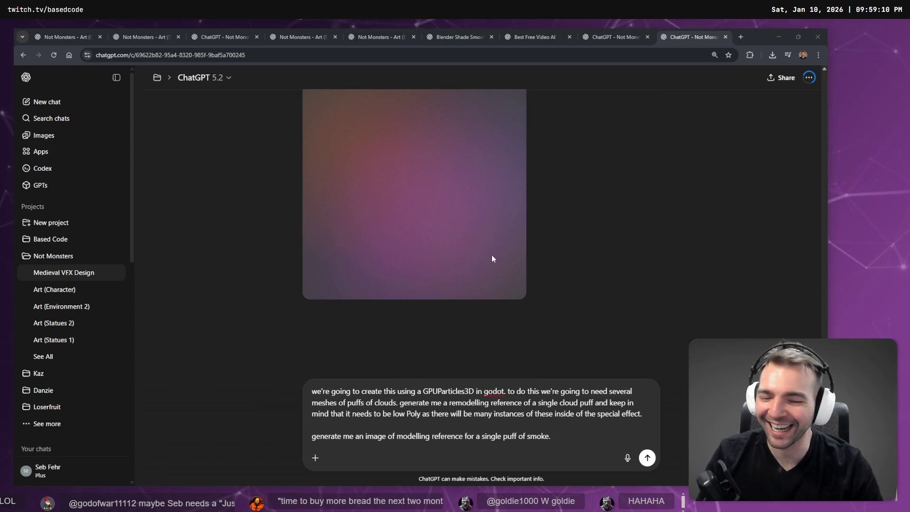
key("Return")
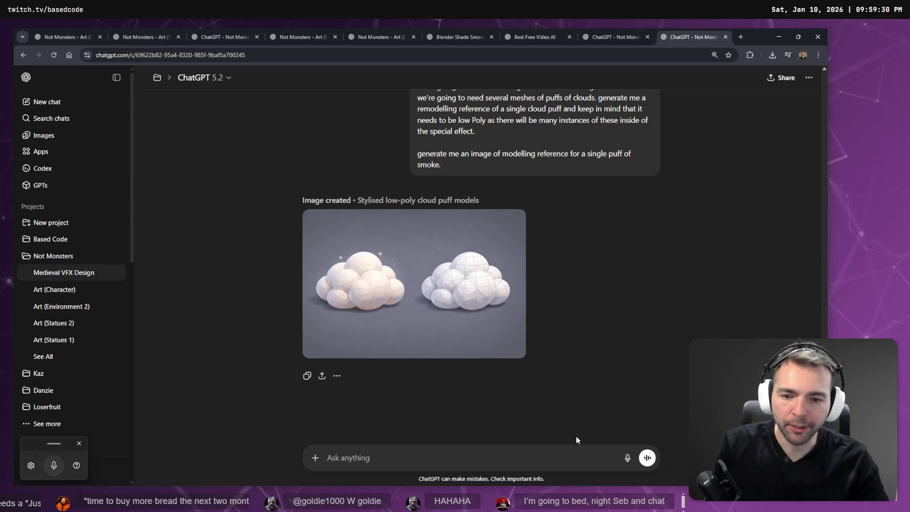
Dictate and send a follow-up to redo the left cloud puff with no edges or sparkles
left_click(491, 462)
key("super+h")
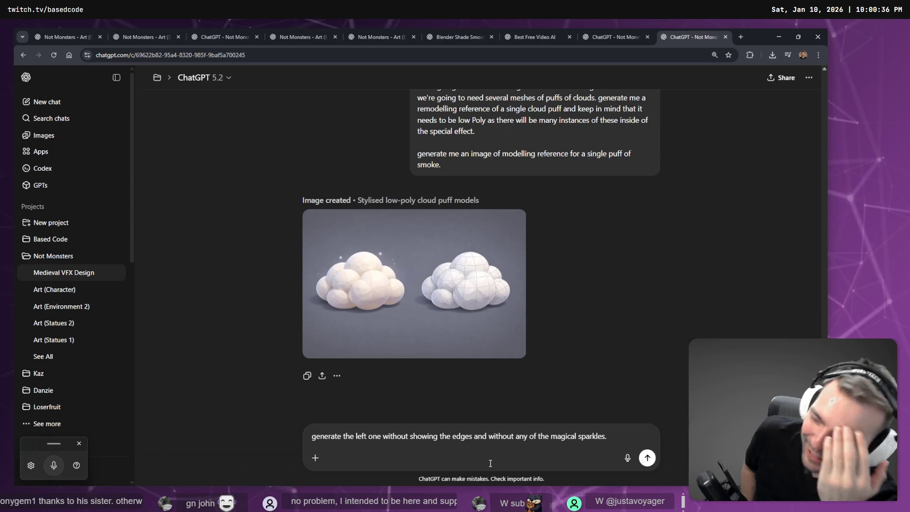
type(".")
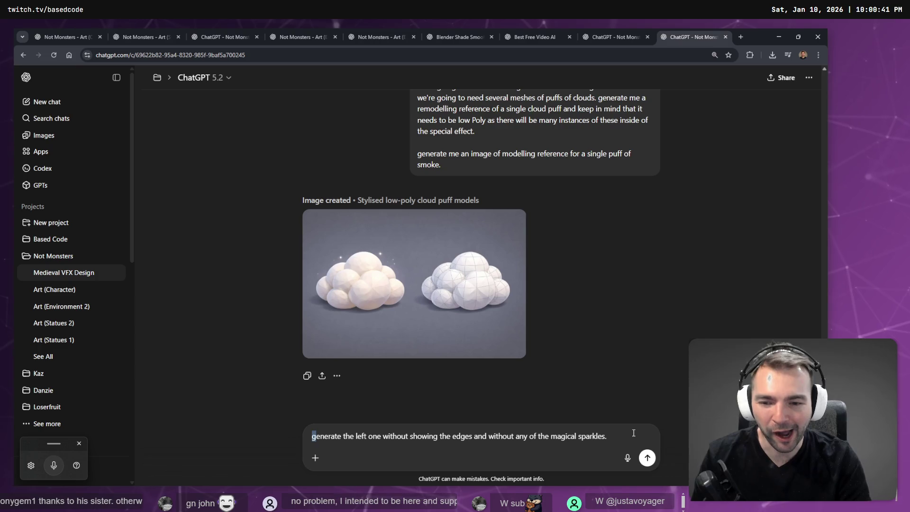
type("G")
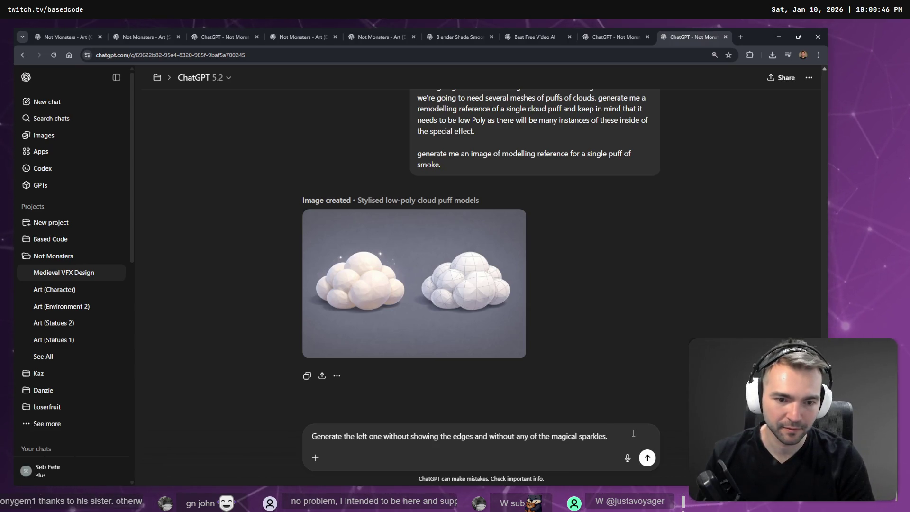
key("super+h")
key("Return")
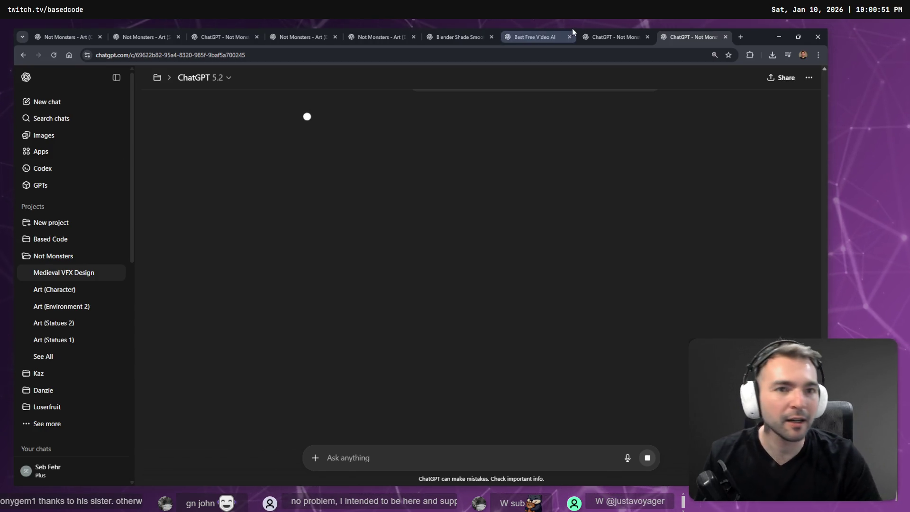
Check the project chat tabs and the canvas, then bring up the YouTube particle effects results
left_click(616, 35)
left_click(694, 37)
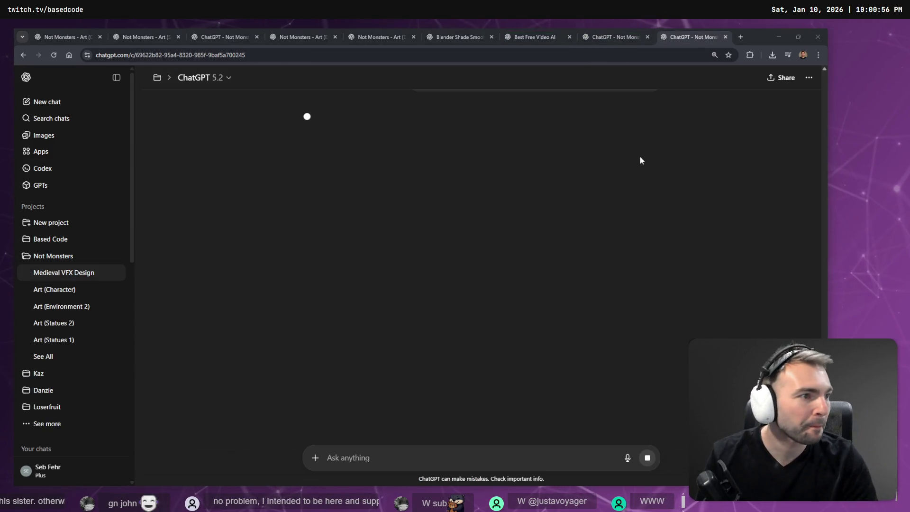
key("alt+Tab")
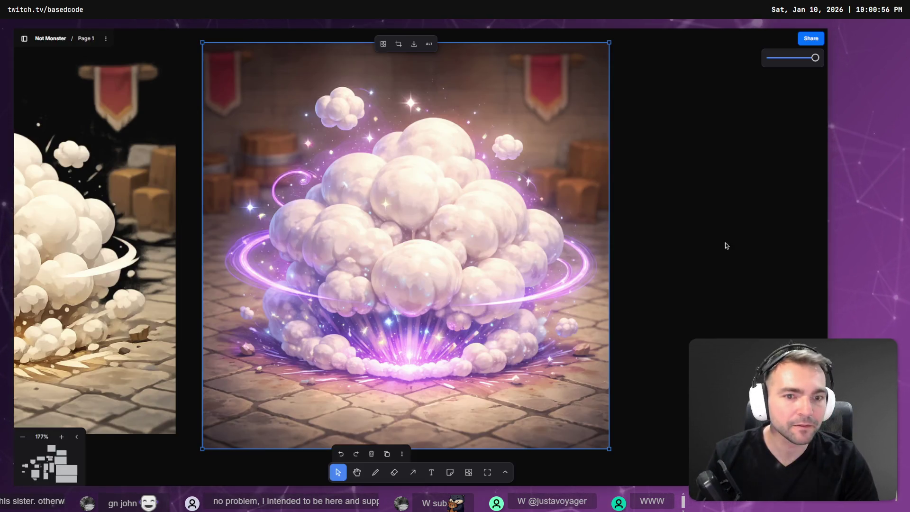
key("alt+Tab")
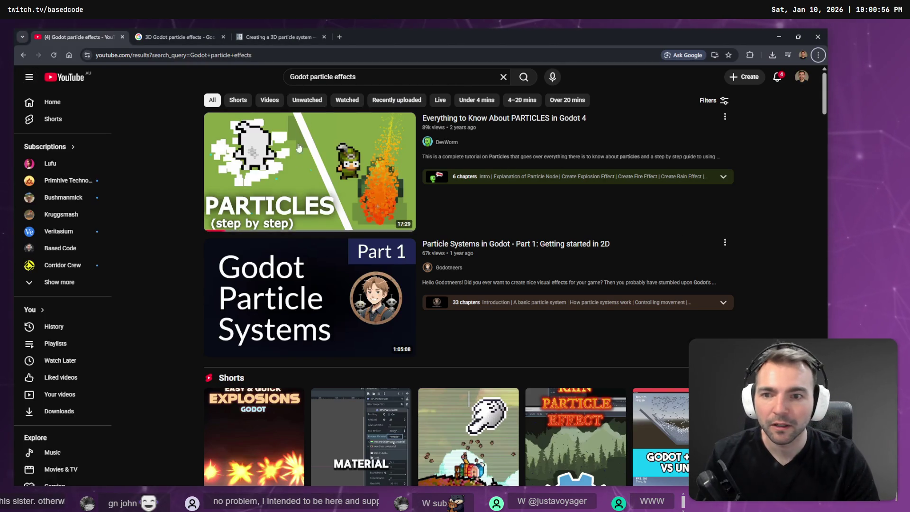
scroll(299, 147, "down", 7)
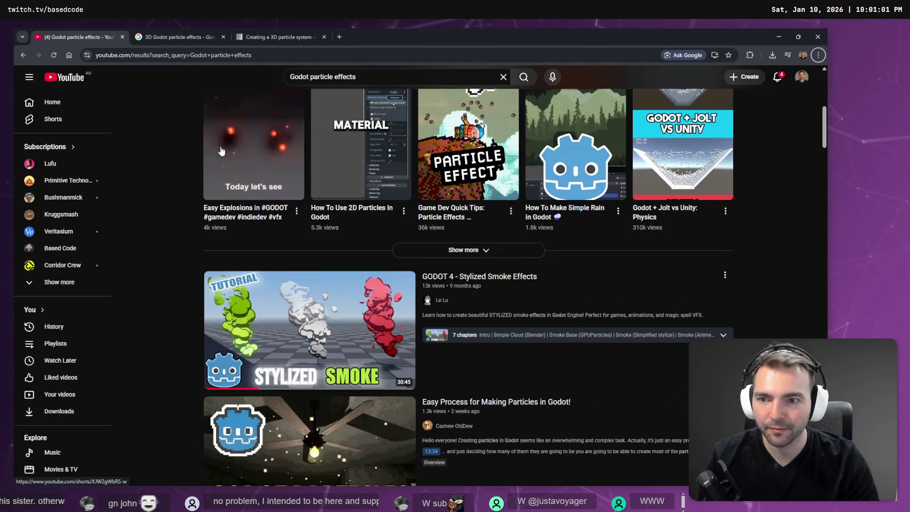
scroll(245, 185, "up", 3)
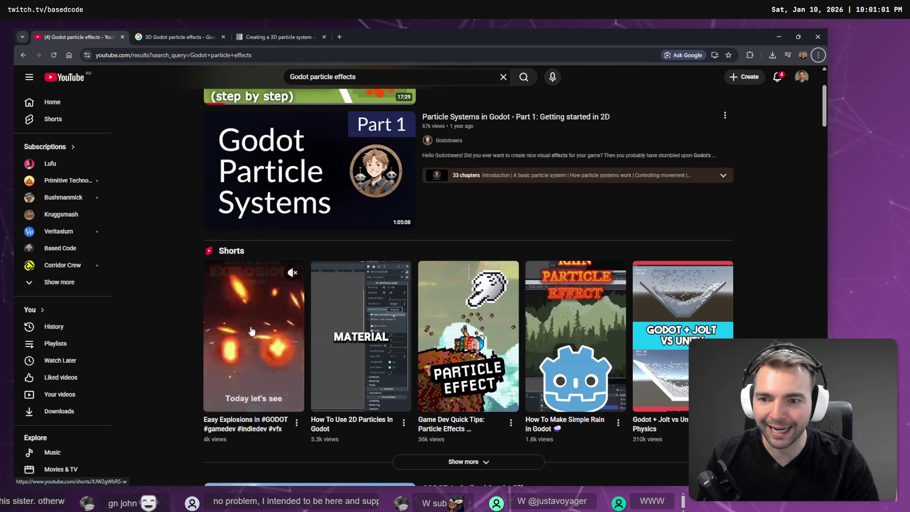
Watch the Easy Explosions in Godot Short, glance at the 3D particle docs, then return to ChatGPT
left_click(255, 302)
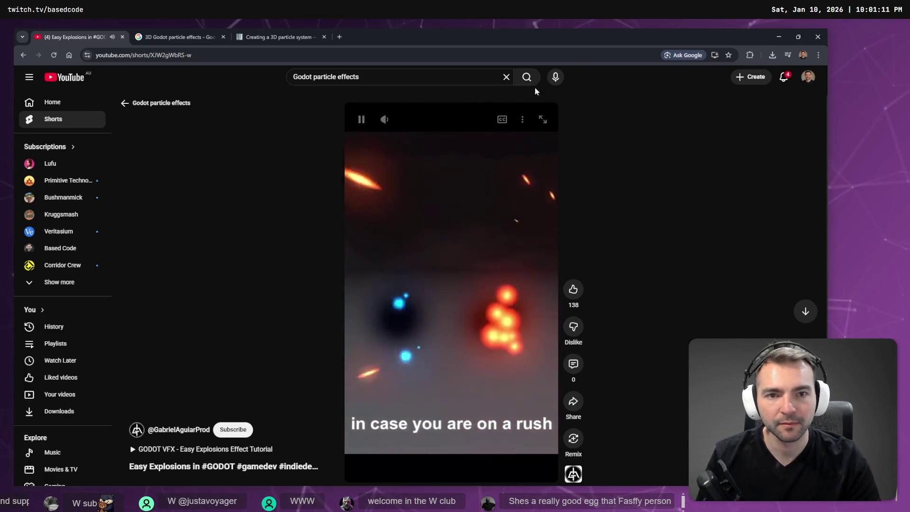
left_click(522, 118)
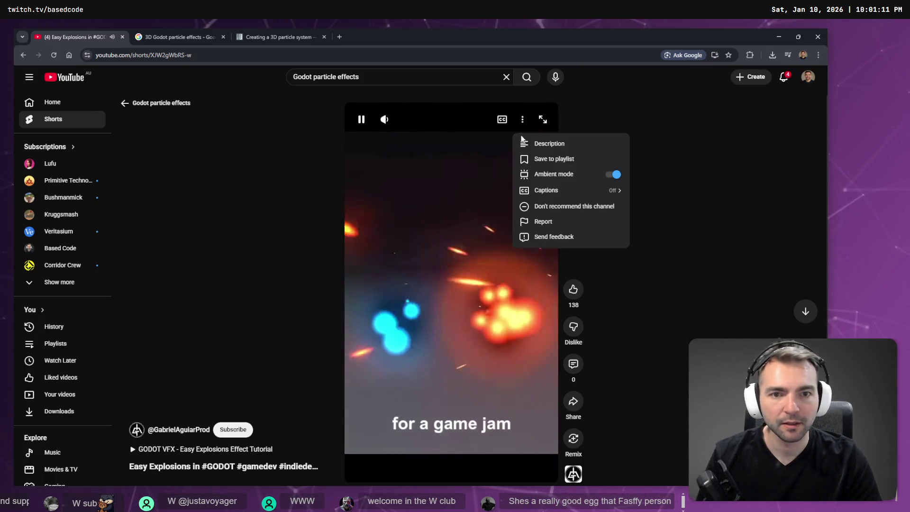
left_click(281, 154)
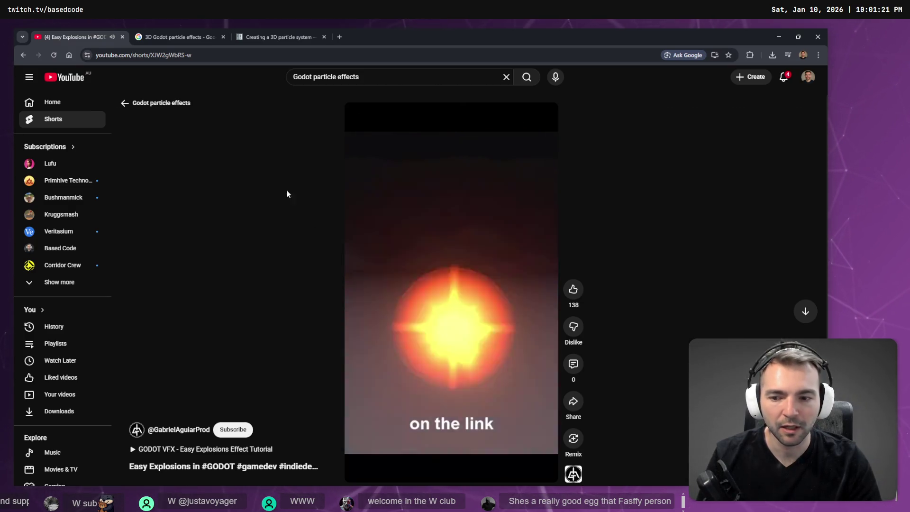
left_click(139, 102)
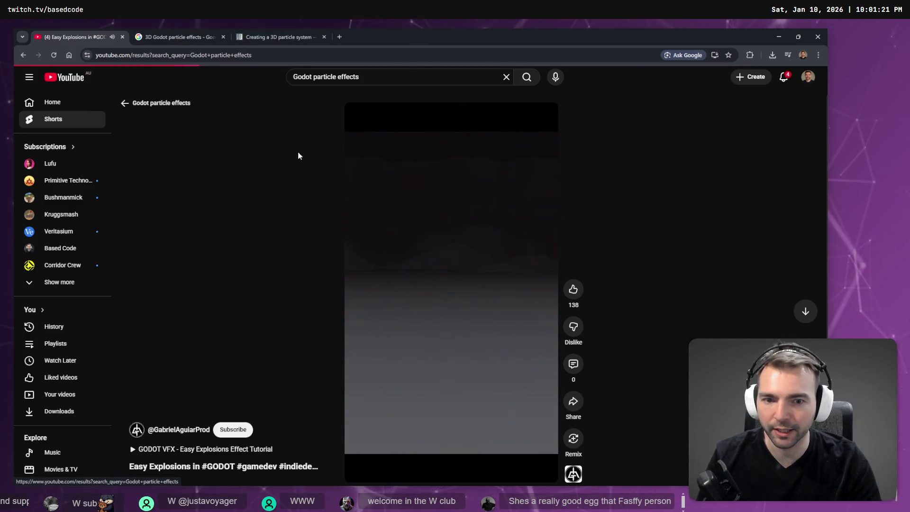
key("ctrl+Tab")
key("ctrl+Tab")
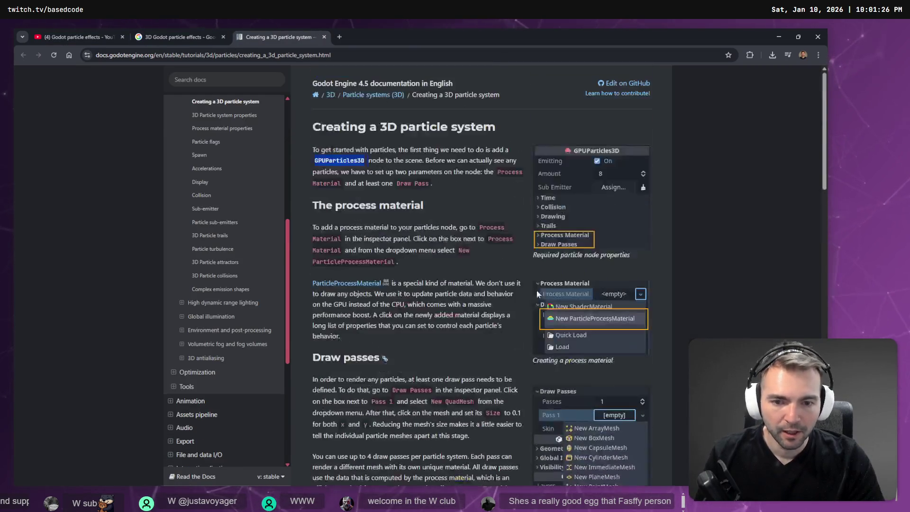
left_click(778, 37)
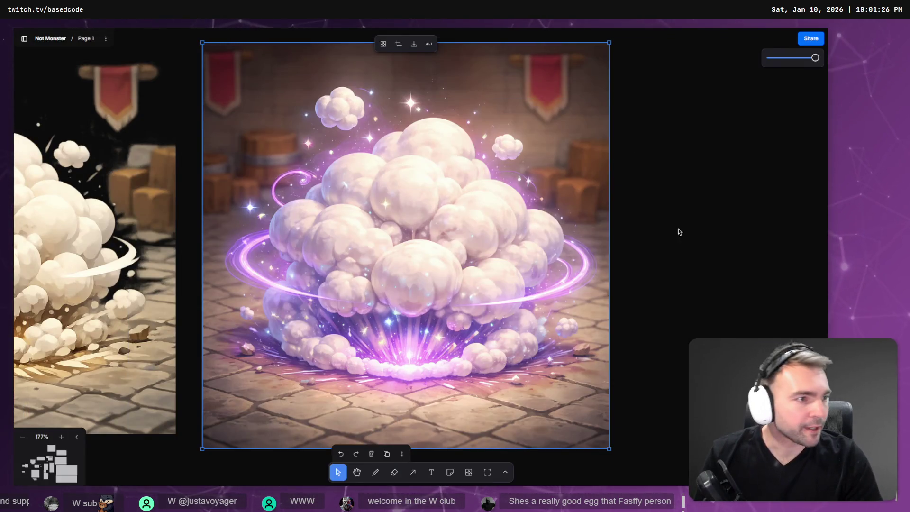
key("alt+Tab")
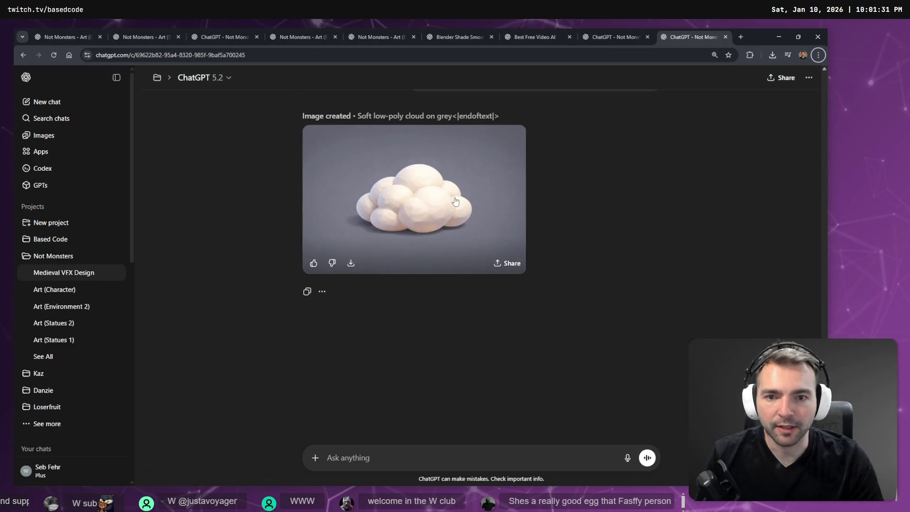
Copy the 'Soft low-poly cloud on grey' image from the full-size viewer to the clipboard
left_click(453, 225)
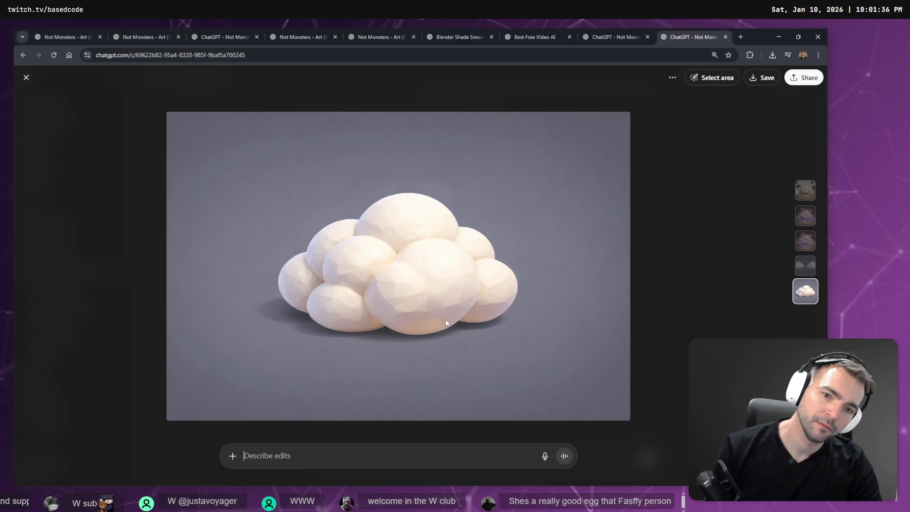
right_click(463, 285)
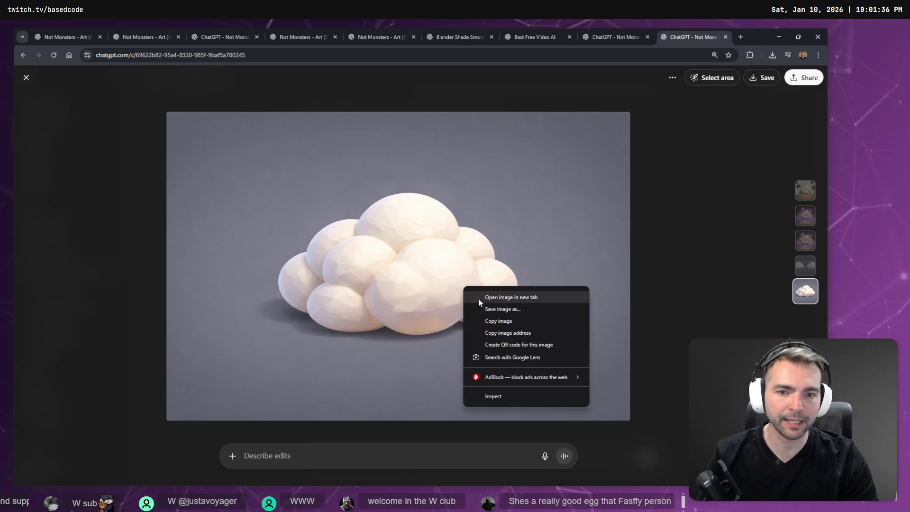
left_click(495, 318)
key("Escape")
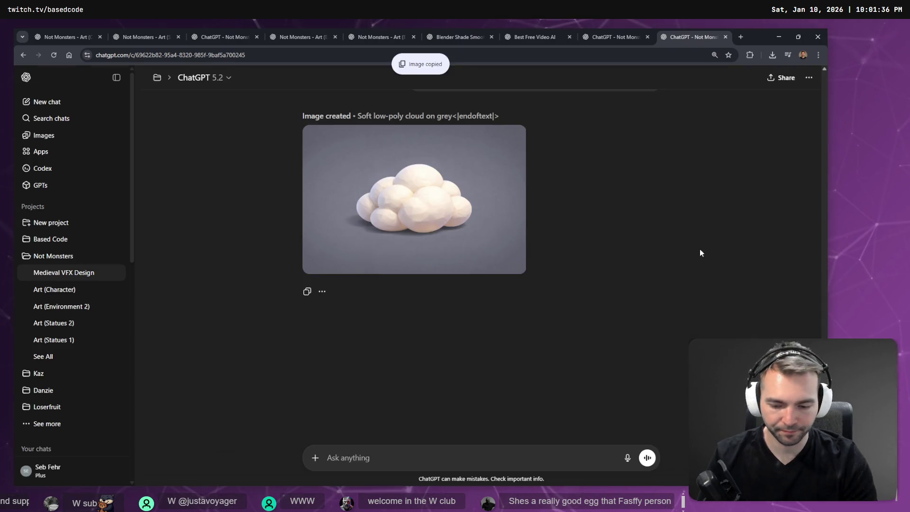
key("ctrl+n")
key("super+shift+Right")
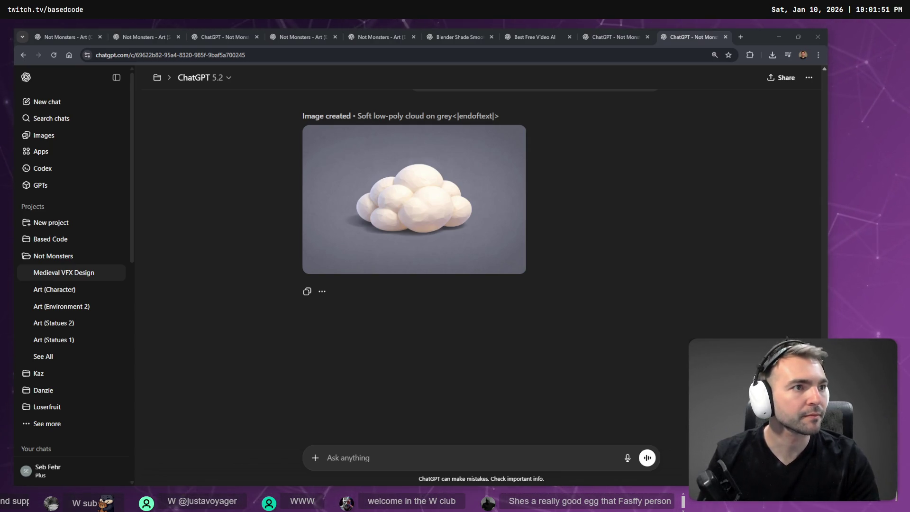
Dictate and send 'Generate me another variant of this.' to ChatGPT
left_click(652, 379)
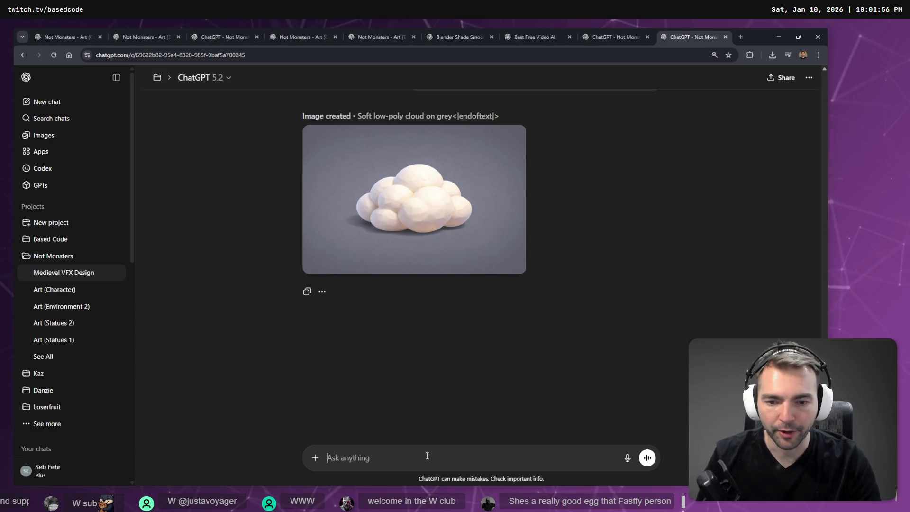
key("super+h")
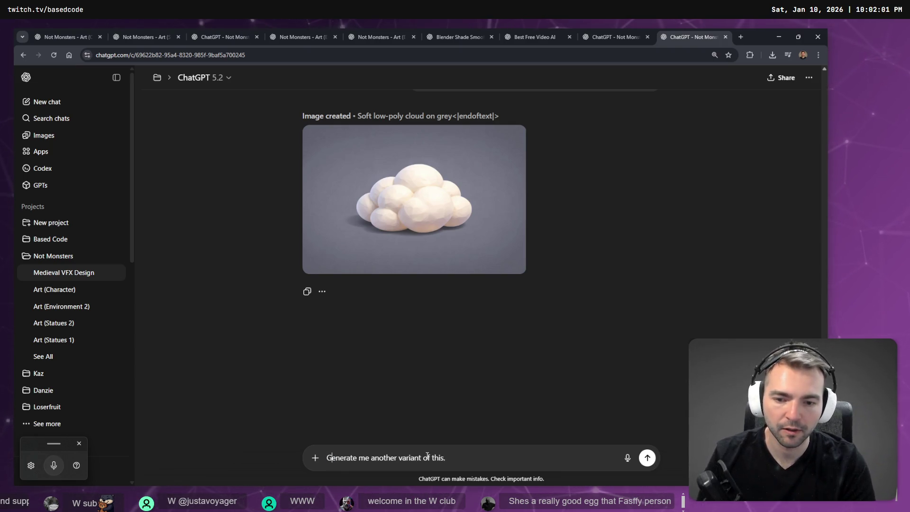
key("Return")
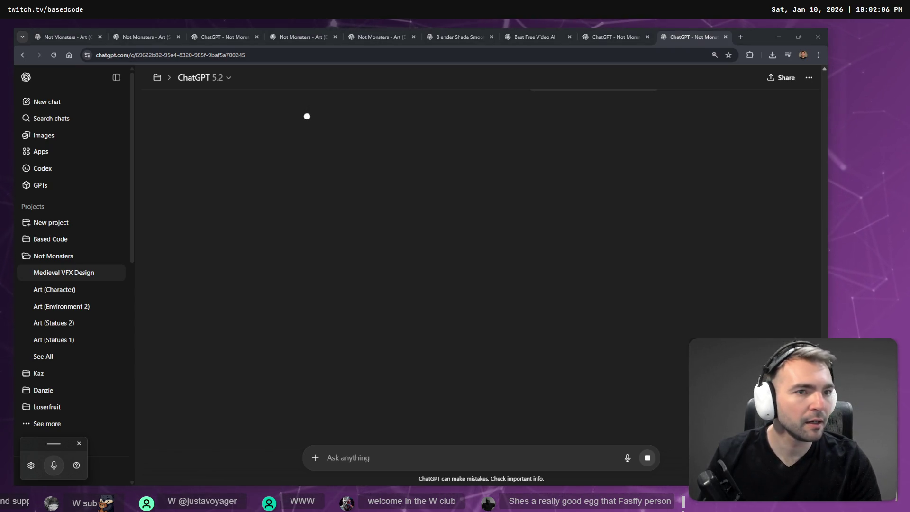
View the cloud image full size, then move on to the Godot 3D particle system docs
left_click(669, 30)
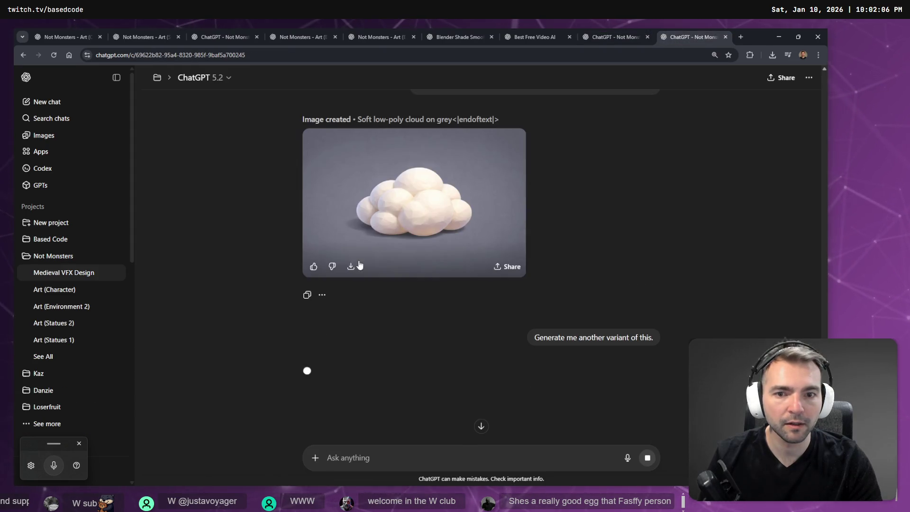
left_click(360, 265)
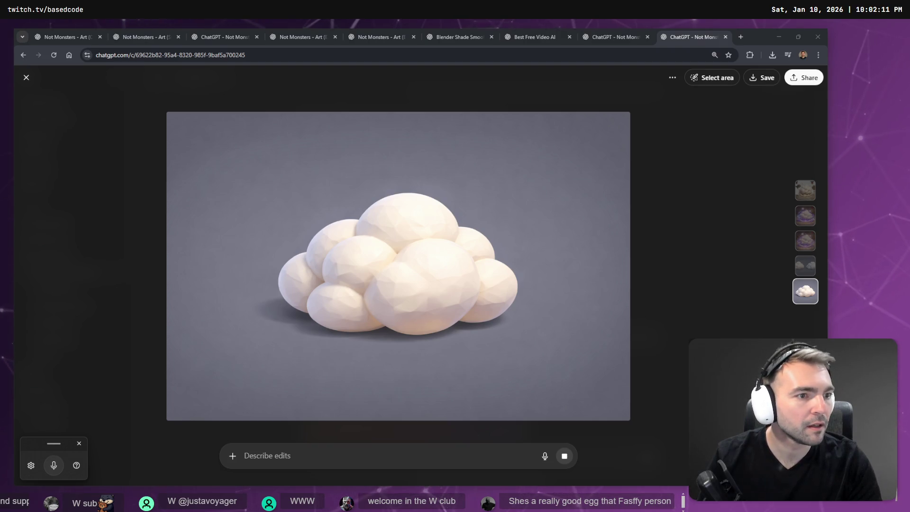
left_click(661, 240)
scroll(455, 285, "down", 5)
scroll(419, 310, "up", 1)
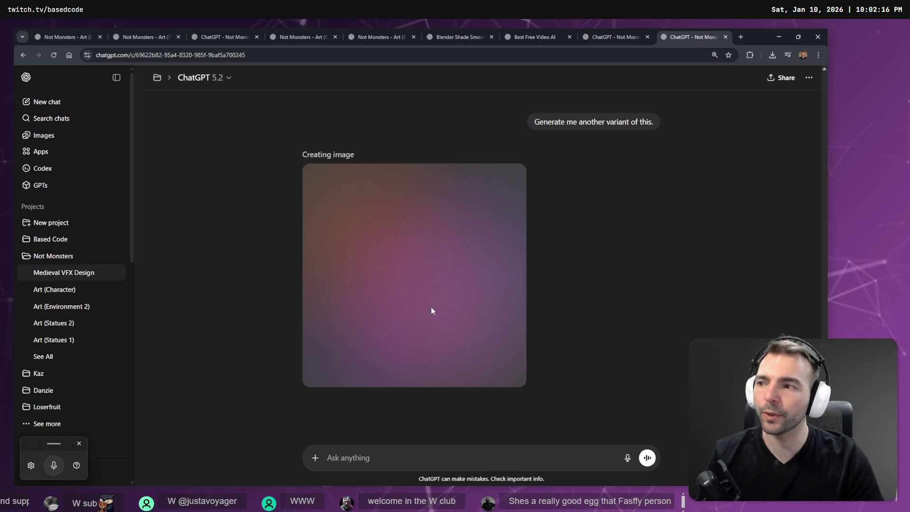
left_click(616, 34)
left_click(691, 36)
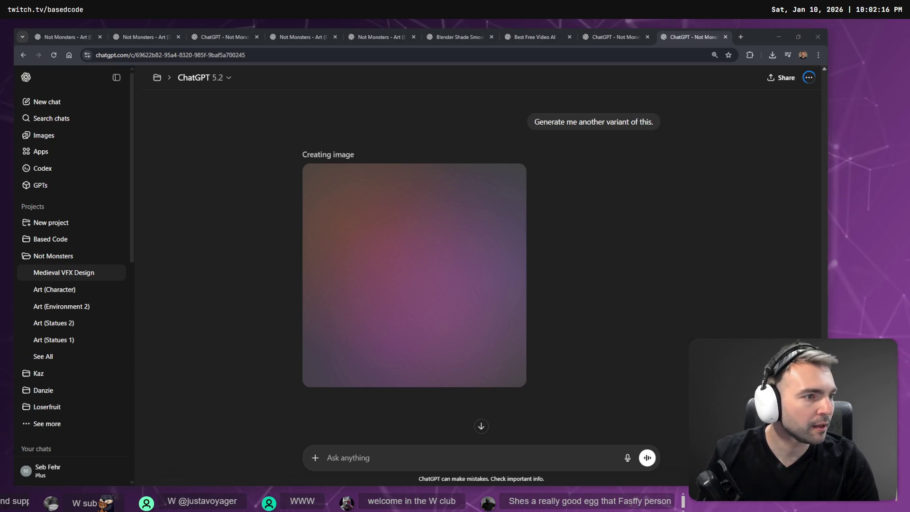
key("alt+Tab")
scroll(474, 232, "down", 3)
scroll(417, 218, "up", 2)
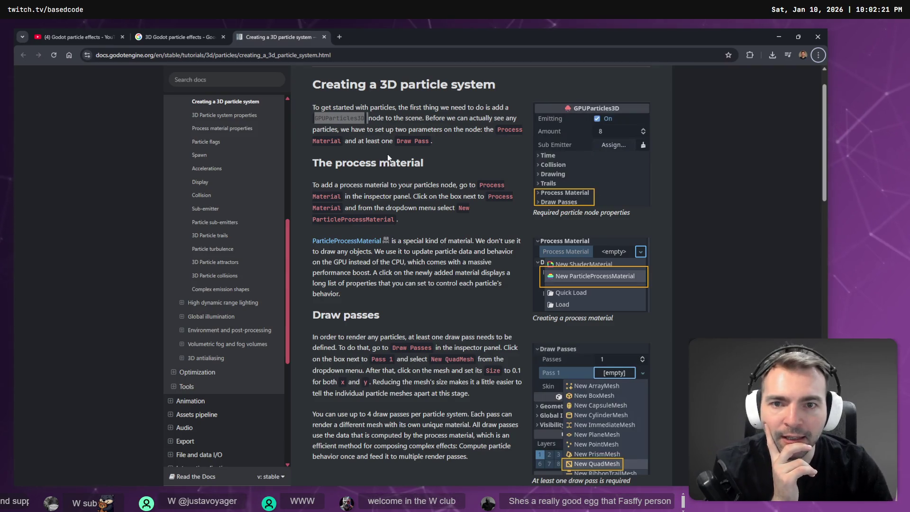
left_click(427, 118)
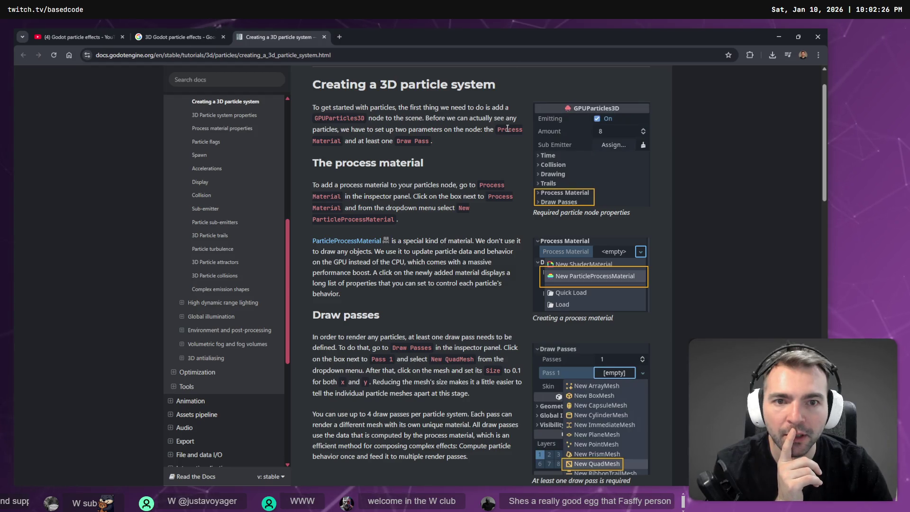
double_click(404, 141)
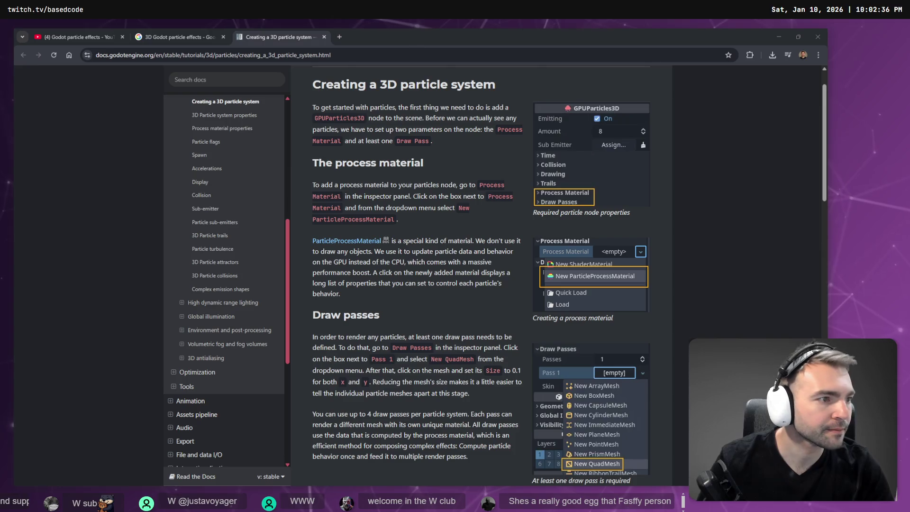
Give the MonsterTransitionVfx particles a new ParticleProcessMaterial in the Inspector
key("alt+Tab")
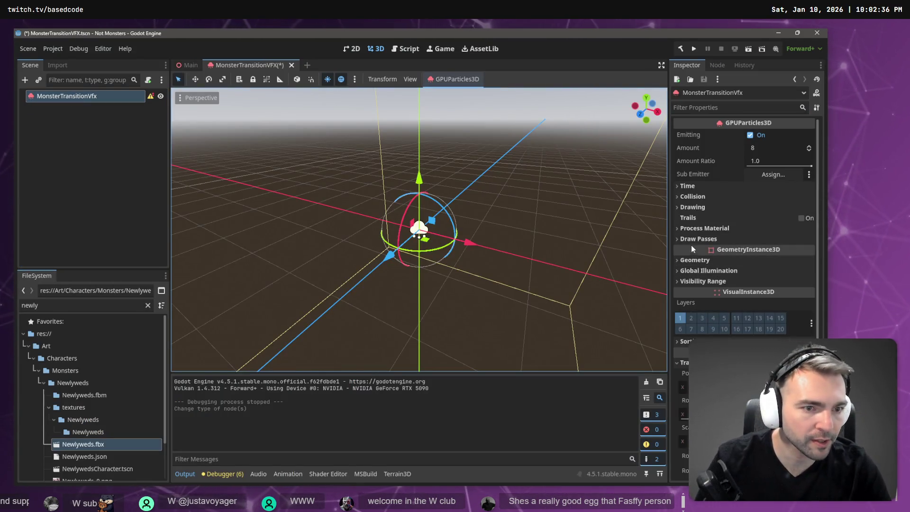
left_click(704, 228)
left_click(710, 251)
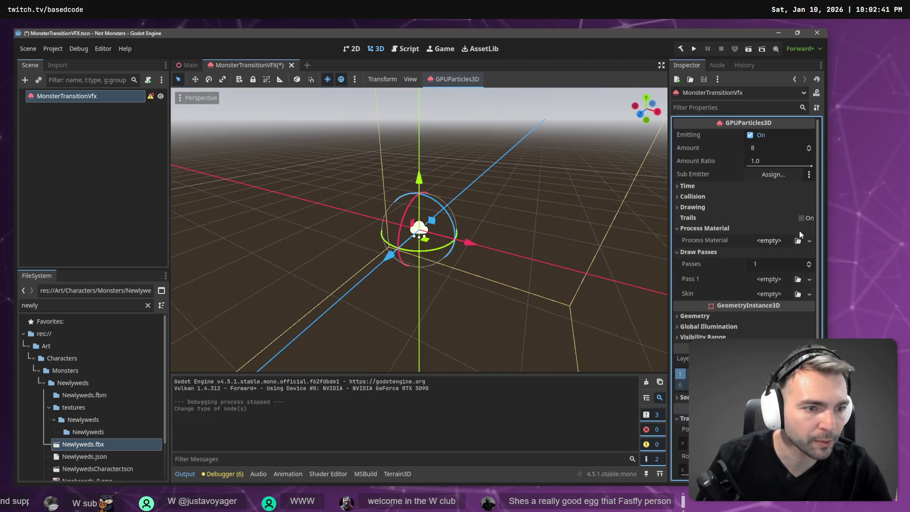
left_click(809, 241)
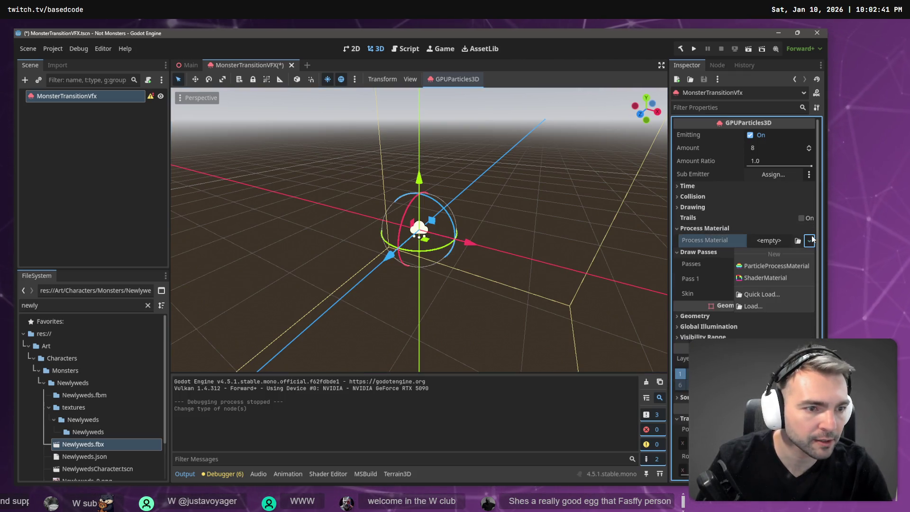
left_click(796, 266)
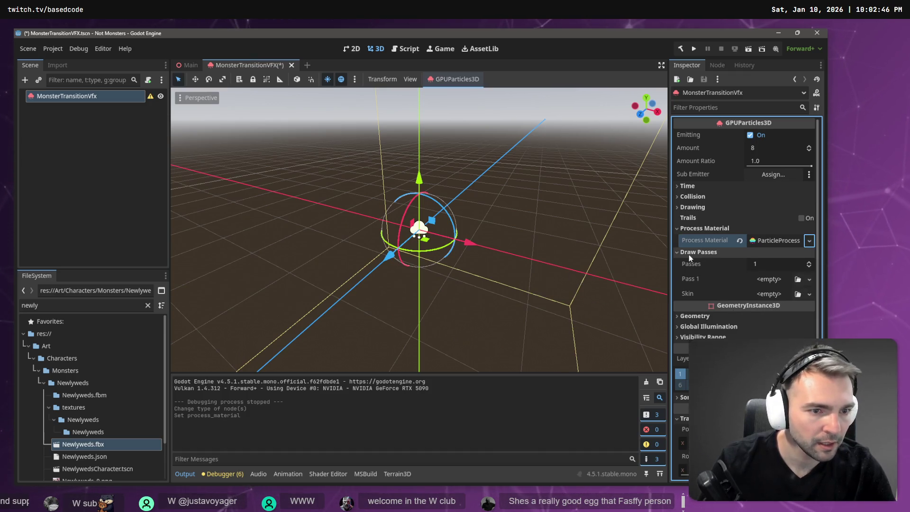
Set Draw Pass 1 to a new SphereMesh, then return to the particle docs
left_click(809, 280)
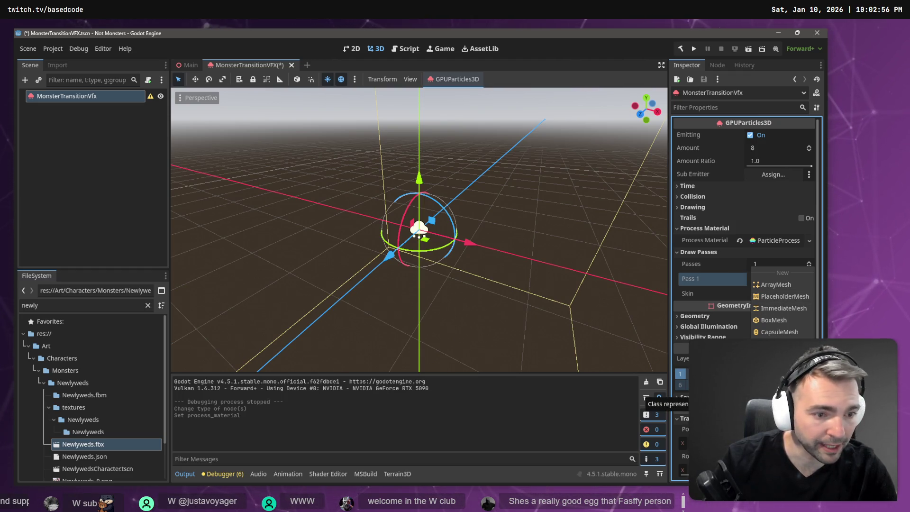
left_click(777, 395)
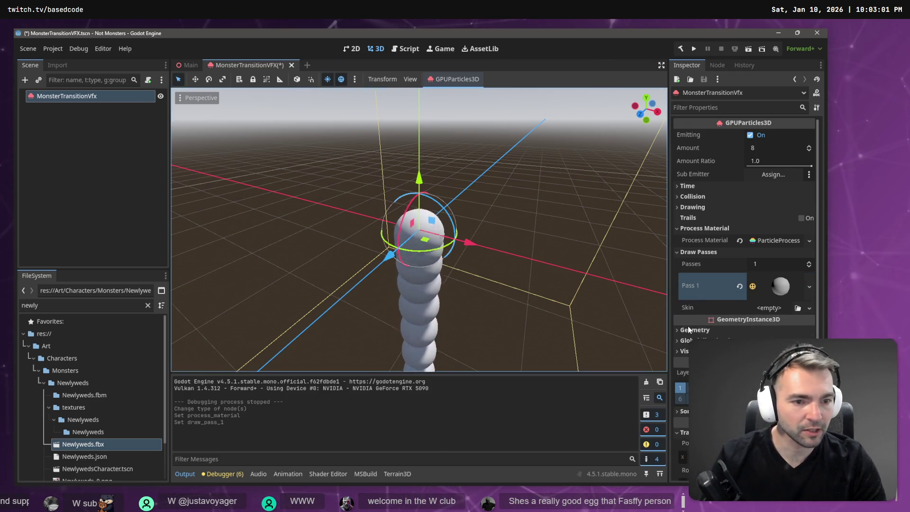
key("alt+Tab")
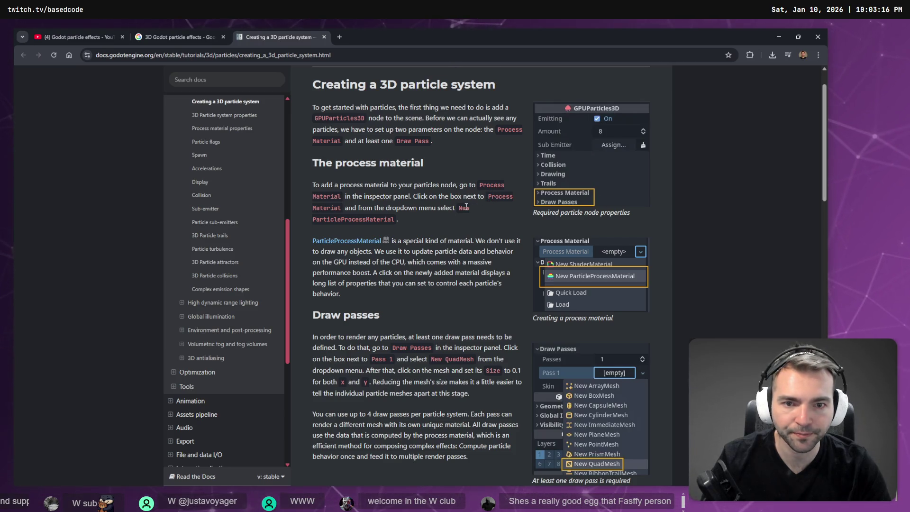
double_click(356, 219)
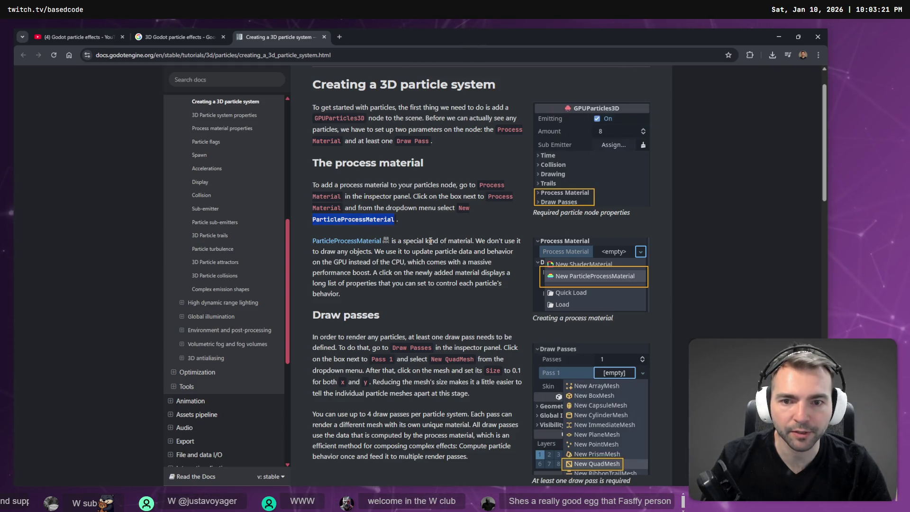
key("alt+Tab")
key("alt+Tab")
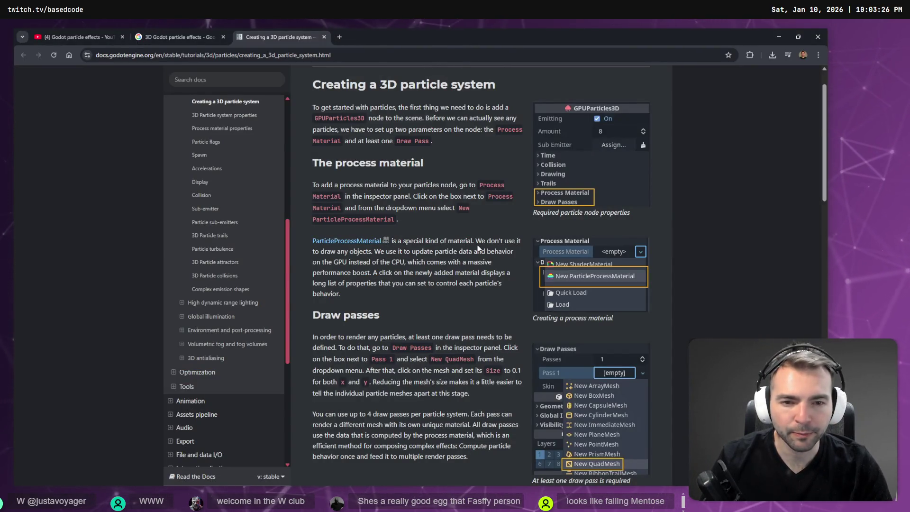
mouse_move(476, 241)
left_mouse_down()
mouse_move(469, 252)
mouse_move(368, 253)
left_mouse_up()
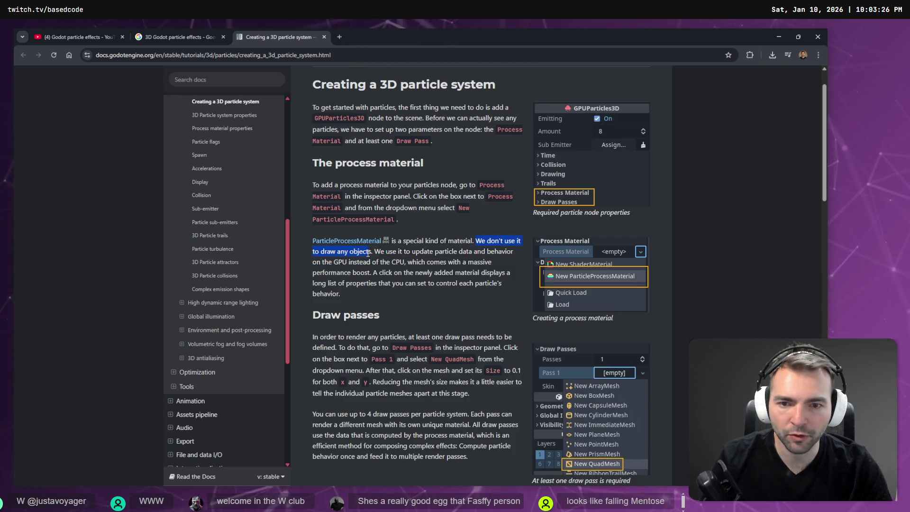
left_click(377, 255)
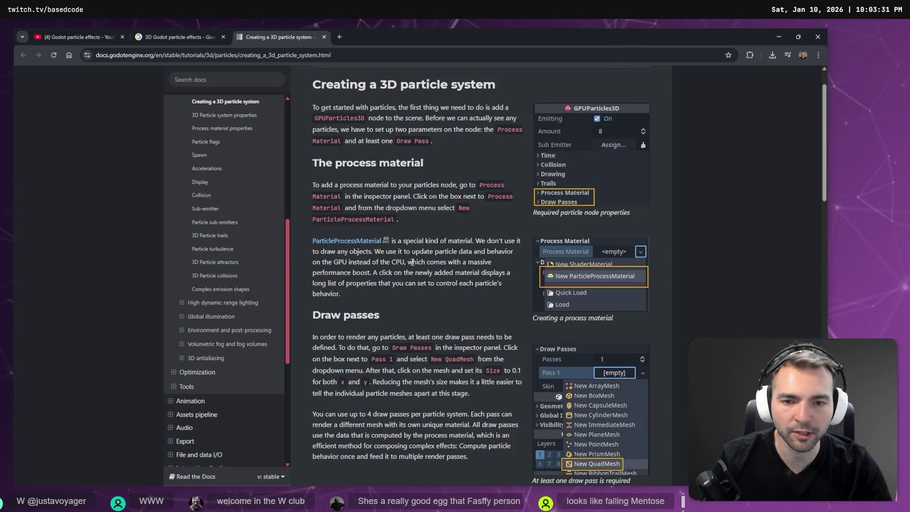
left_click_drag(408, 262, 391, 273)
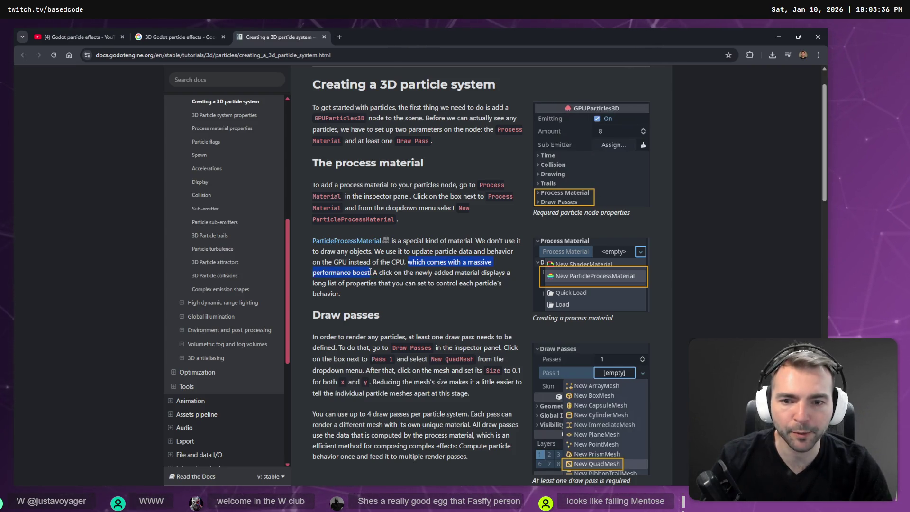
scroll(374, 275, "down", 1)
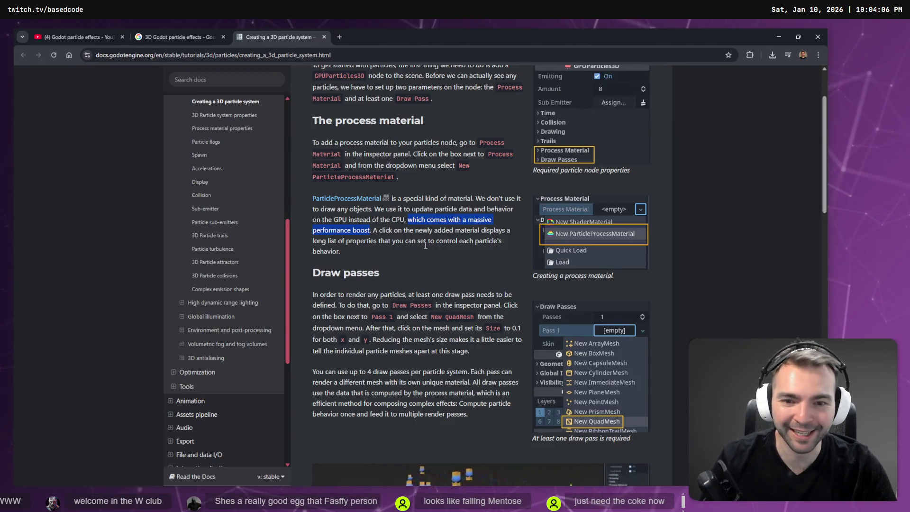
scroll(425, 246, "down", 1)
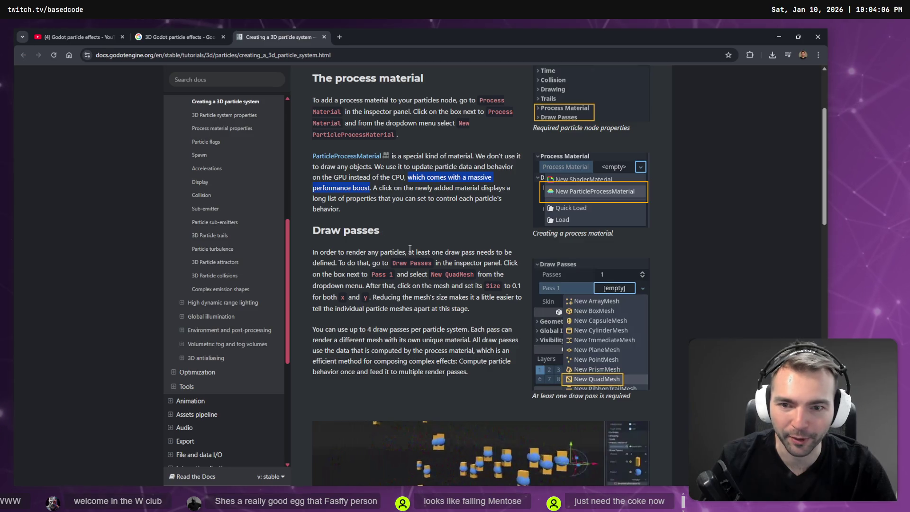
scroll(408, 258, "down", 2)
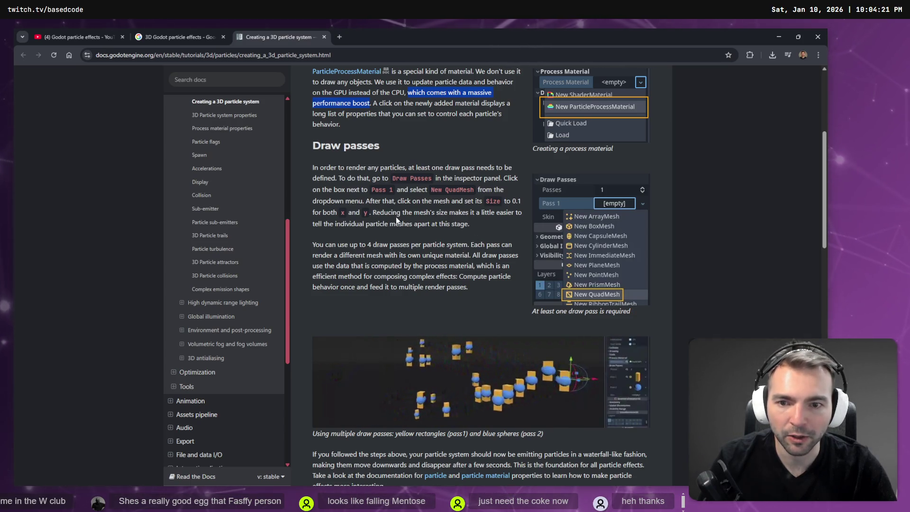
key("alt")
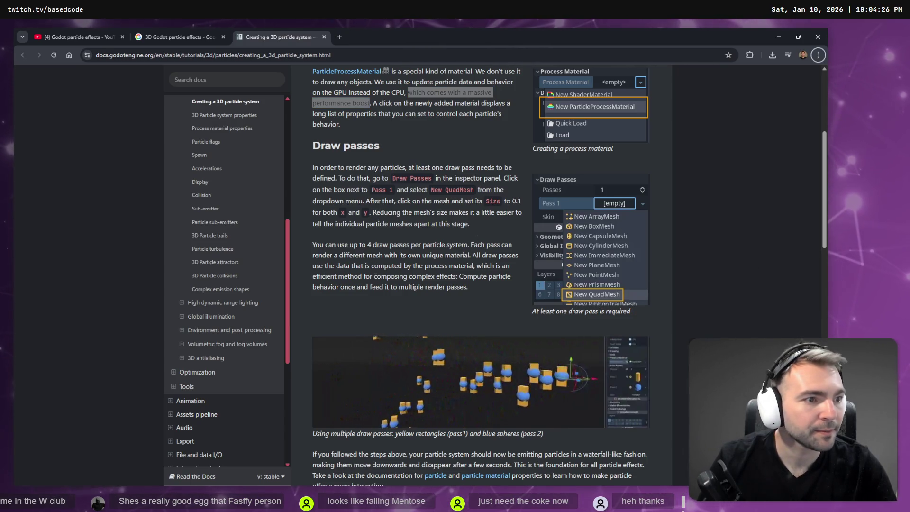
left_click(416, 265)
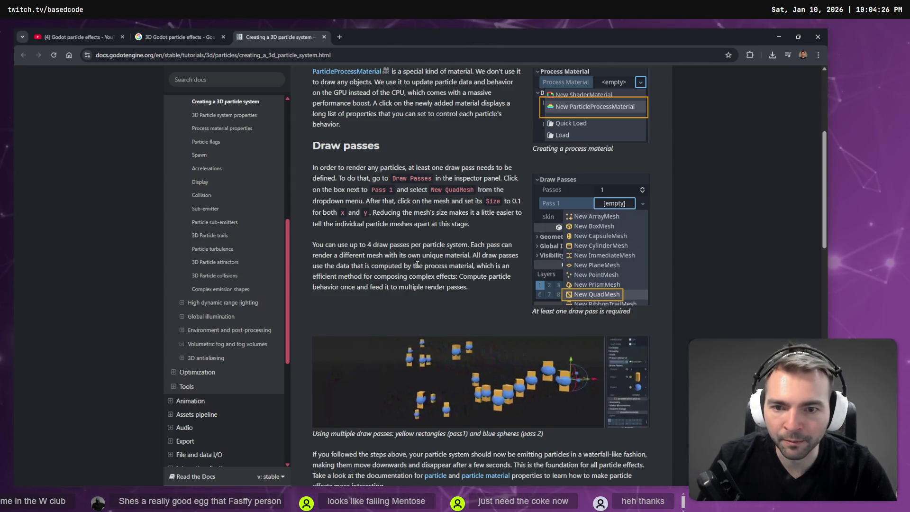
mouse_move(313, 245)
left_mouse_down()
mouse_move(421, 244)
mouse_move(367, 244)
left_mouse_up()
left_click(456, 247)
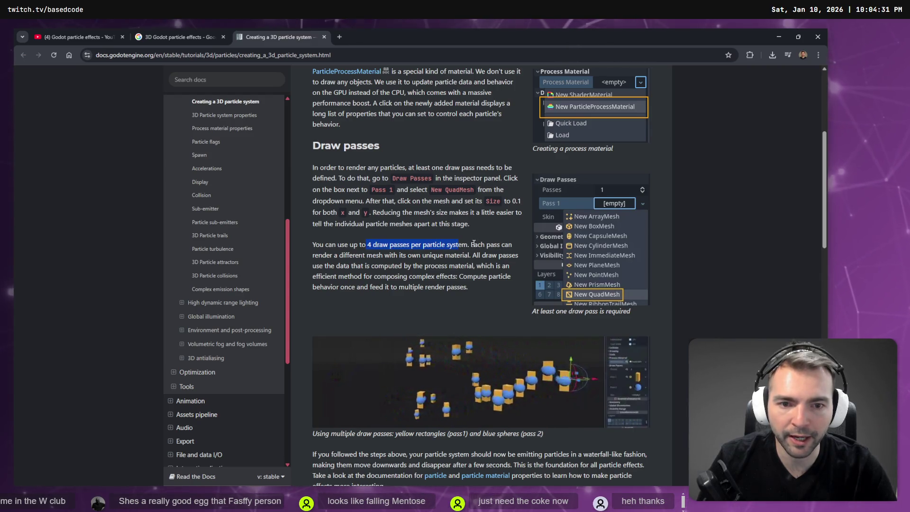
left_click(450, 262)
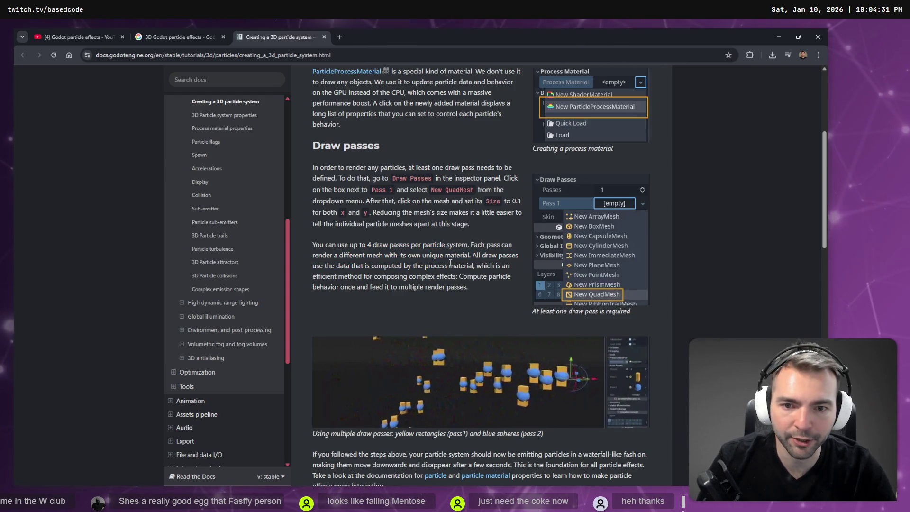
left_click_drag(472, 255, 485, 267)
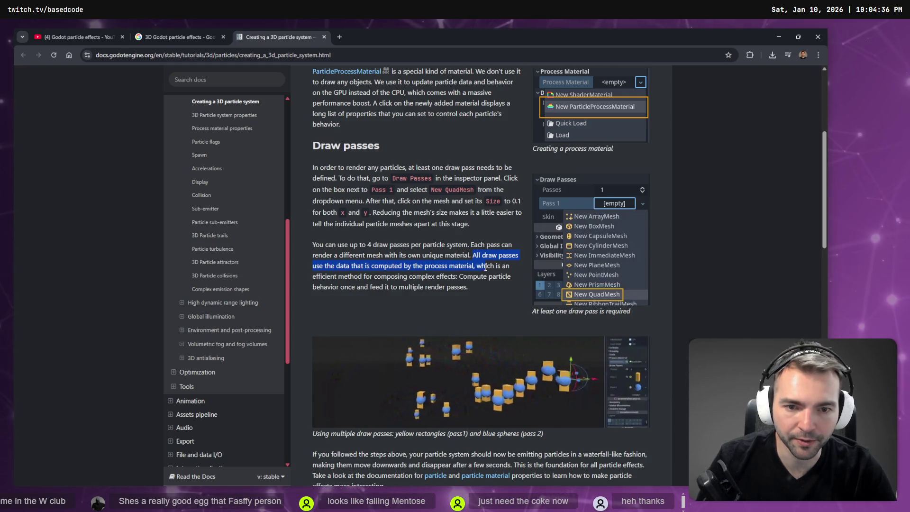
scroll(490, 263, "down", 5)
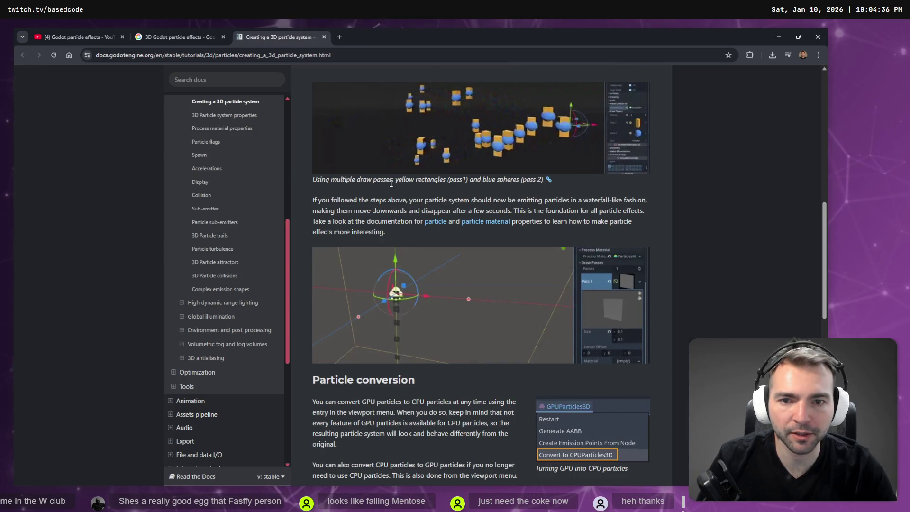
Read the Particle conversion notes about following the steps above
scroll(391, 183, "up", 1)
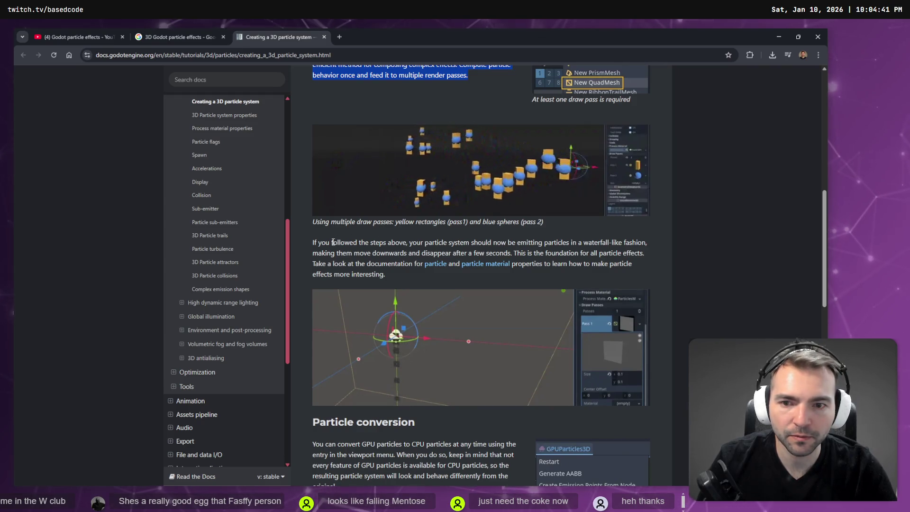
left_click_drag(333, 242, 458, 242)
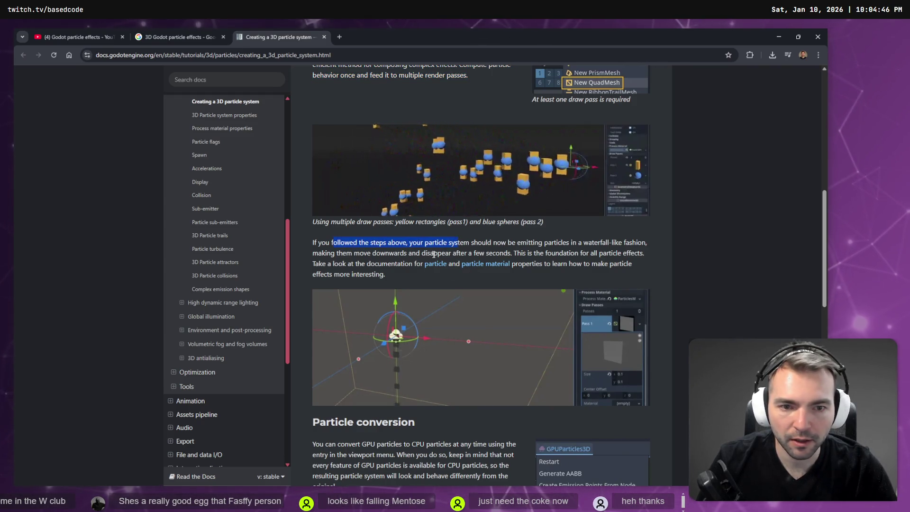
left_click(407, 271)
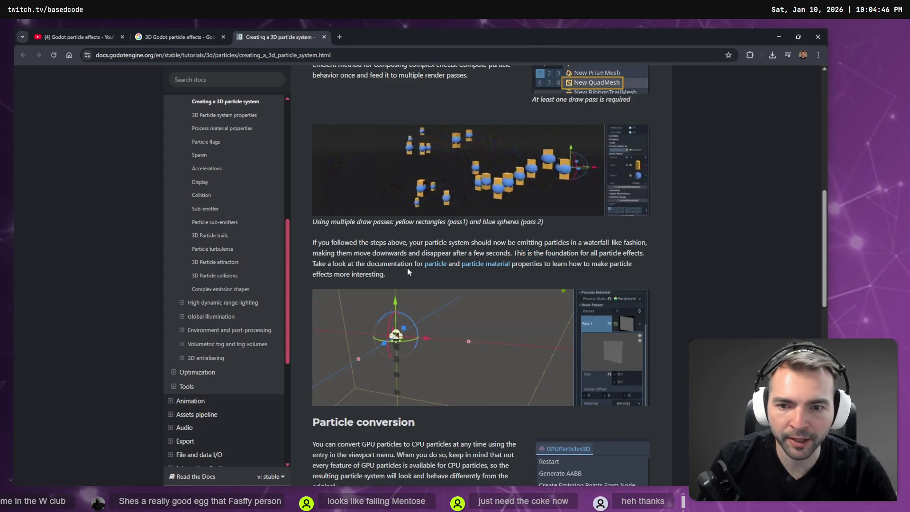
scroll(407, 271, "down", 2)
left_click_drag(512, 221, 618, 229)
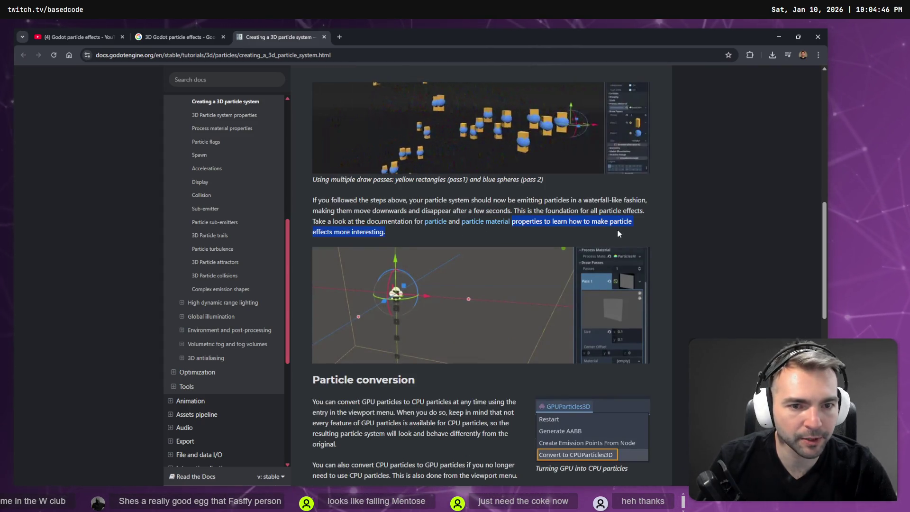
scroll(627, 231, "down", 3)
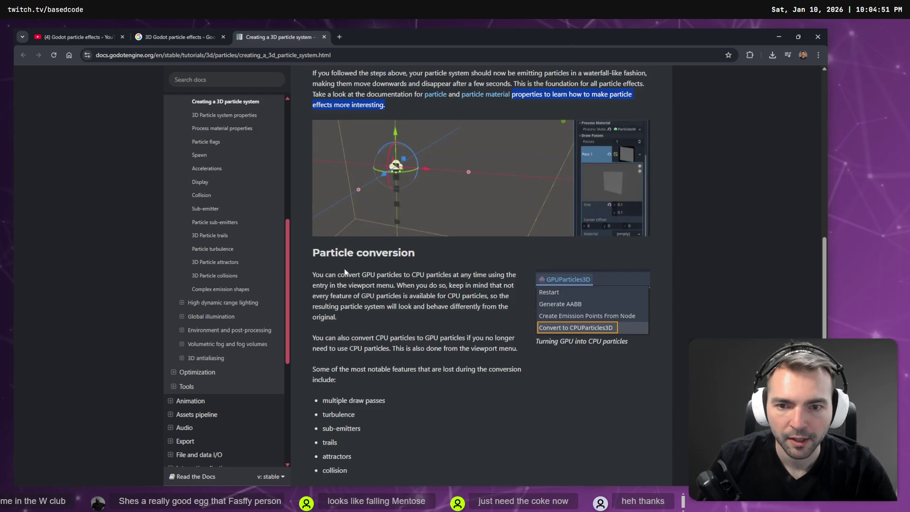
scroll(343, 262, "down", 2)
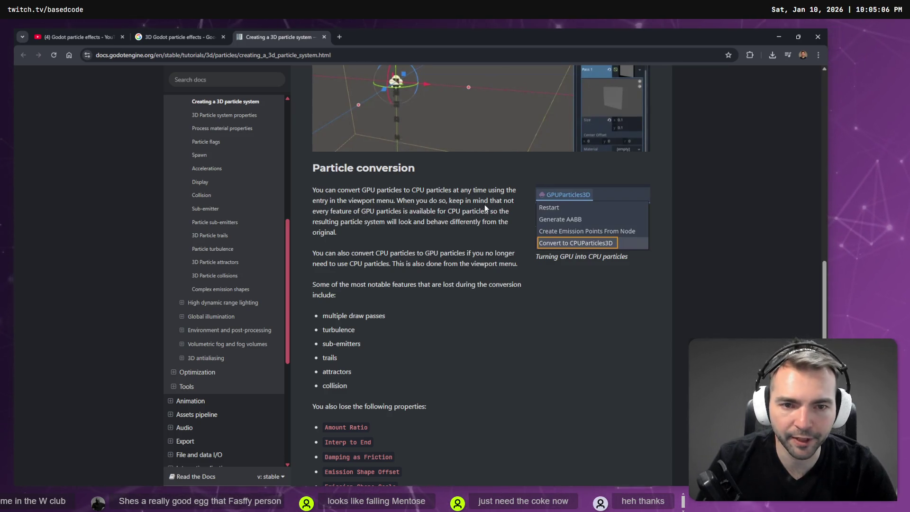
Read through the list of properties lost in conversion, then bring up the cloud-explosion reference
scroll(410, 234, "down", 1)
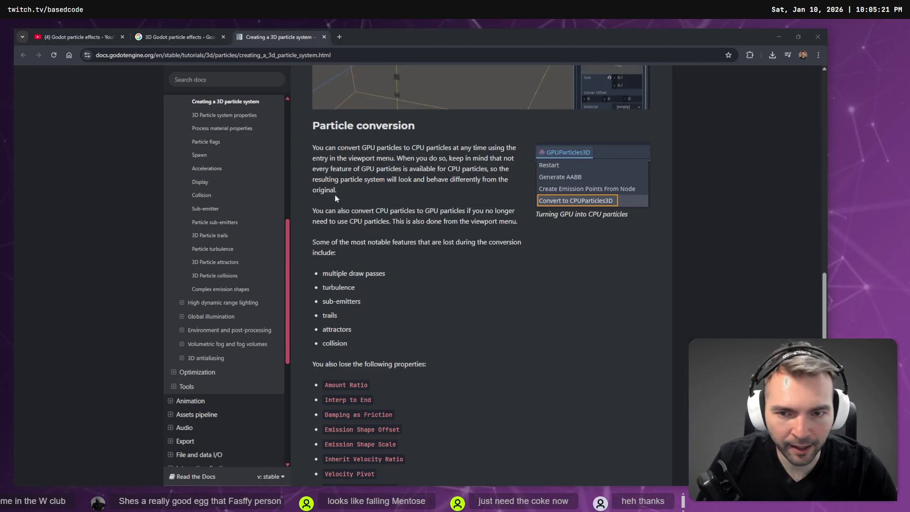
scroll(389, 225, "down", 1)
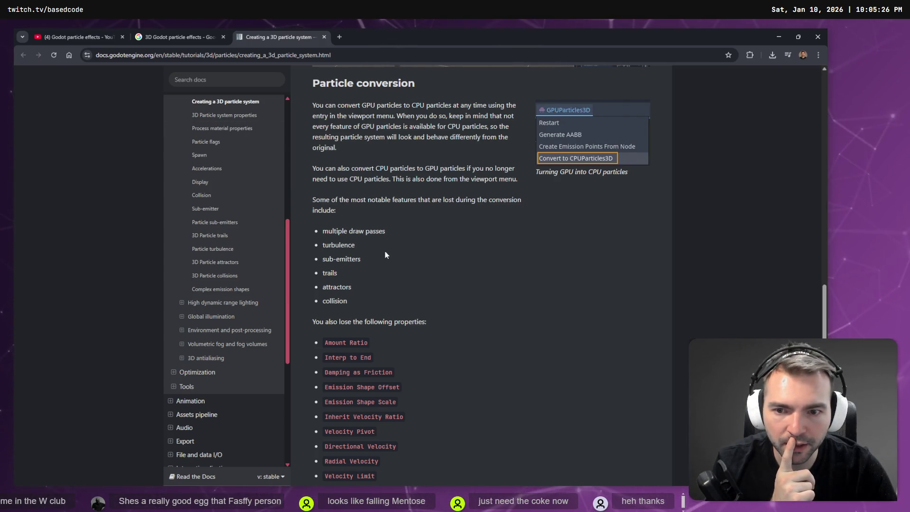
left_click_drag(378, 301, 311, 212)
scroll(340, 225, "down", 1)
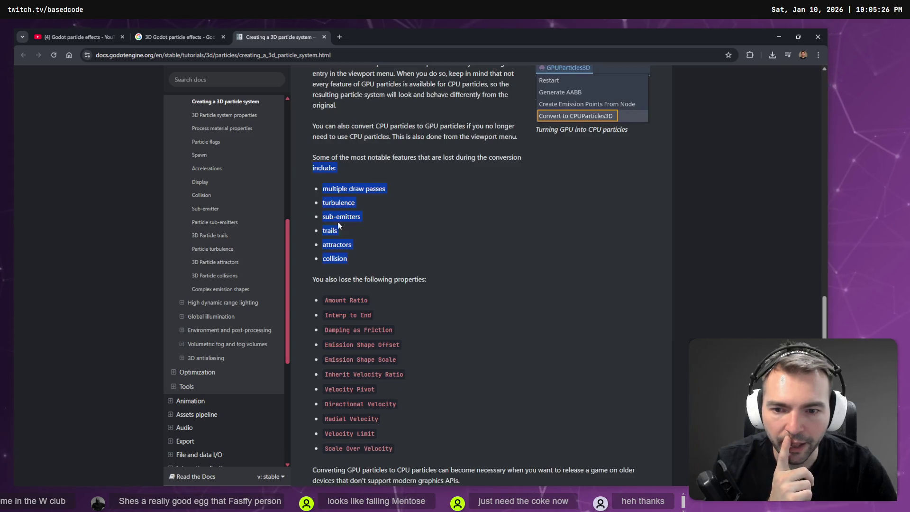
left_click(380, 242)
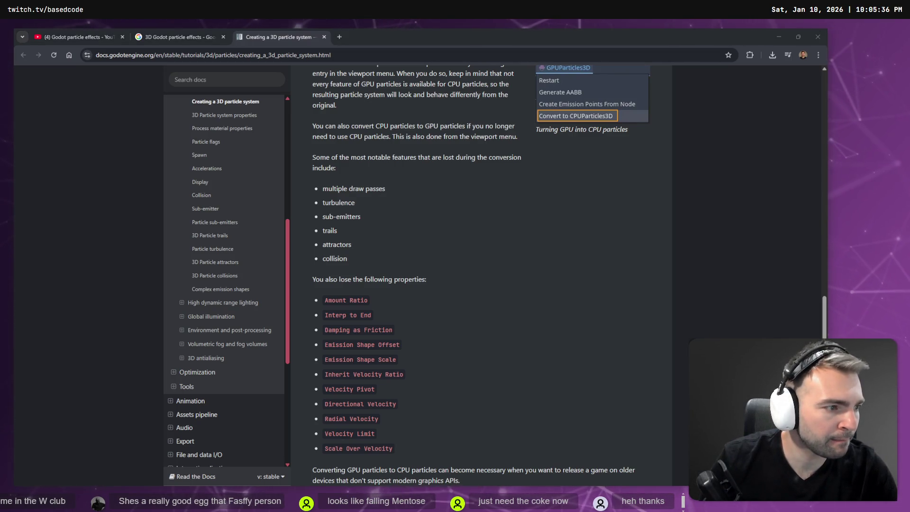
left_click(587, 268)
scroll(529, 254, "down", 3)
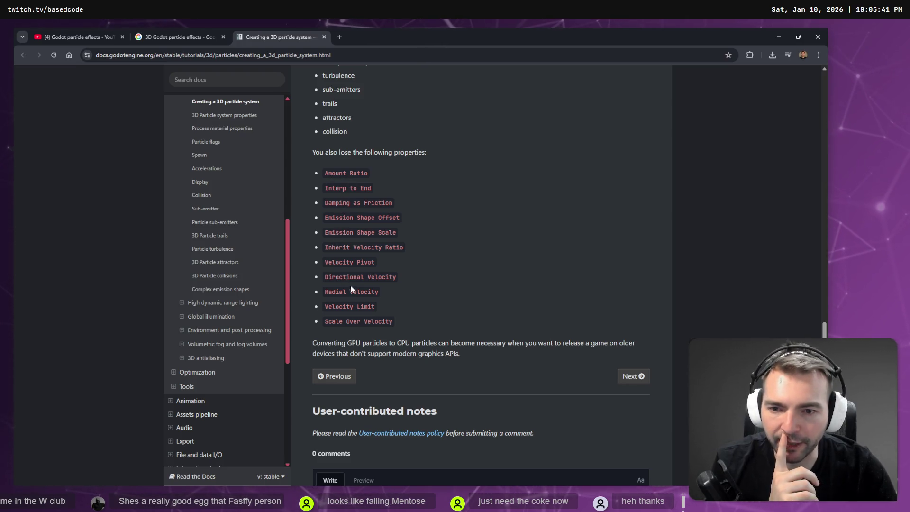
scroll(363, 245, "down", 1)
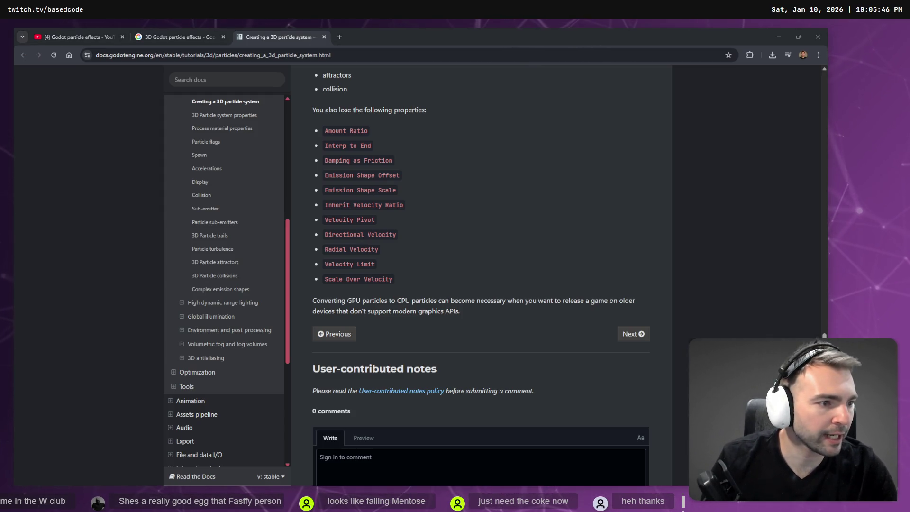
key("alt+Tab")
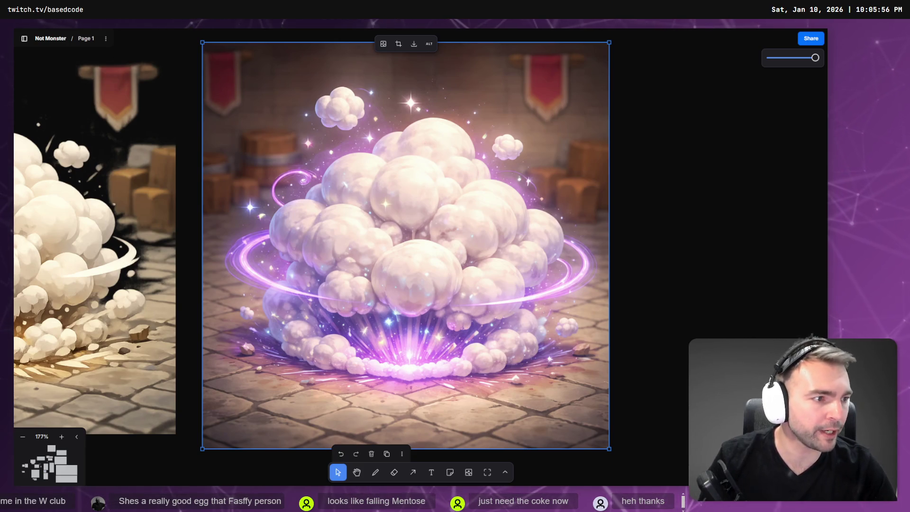
Switch from the cloud-explosion reference back to the MonsterTransitionVFX scene in Godot
key("alt+Tab")
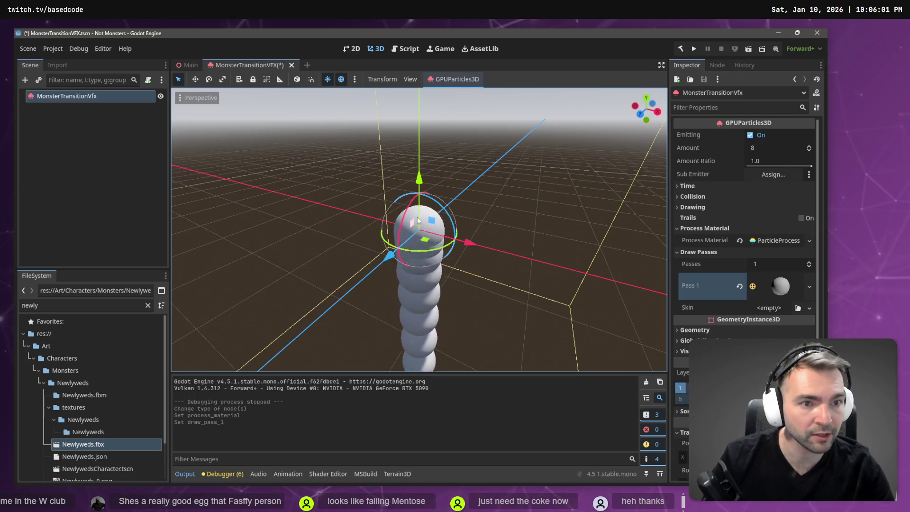
Inspect the GPUParticles3D Collision section, expanding and collapsing it
scroll(719, 212, "down", 3)
scroll(725, 227, "down", 3)
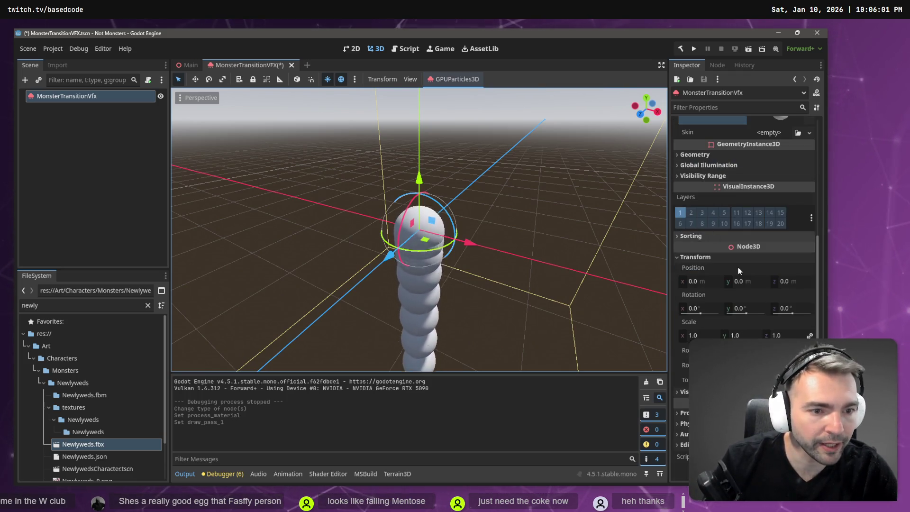
scroll(737, 321, "up", 6)
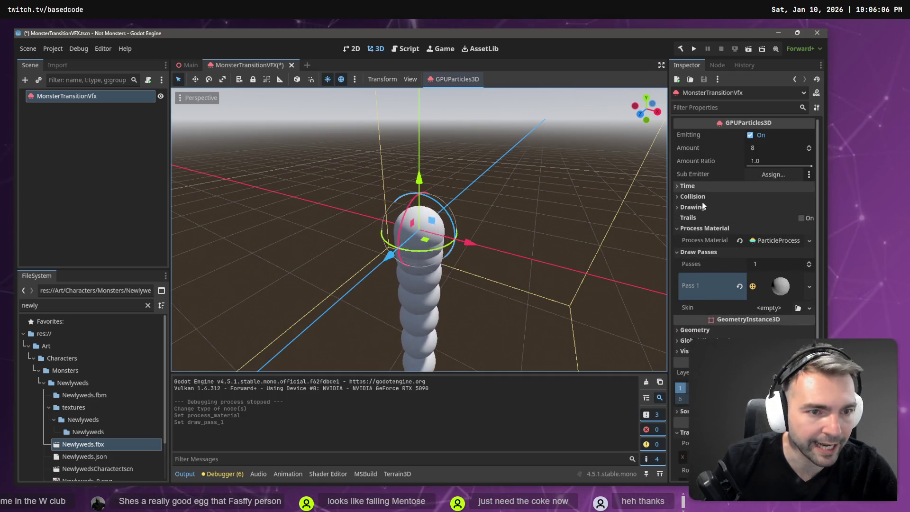
left_click(685, 196)
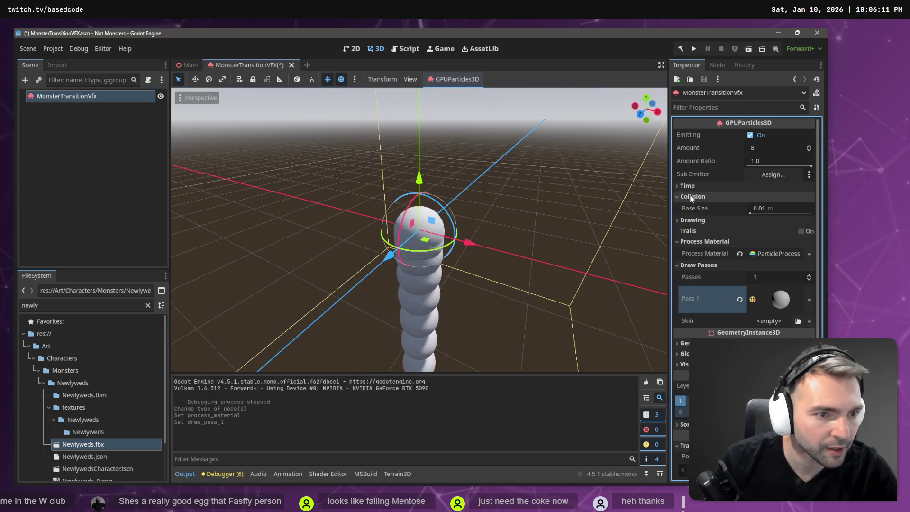
left_click(687, 197)
left_click(689, 196)
left_click(690, 195)
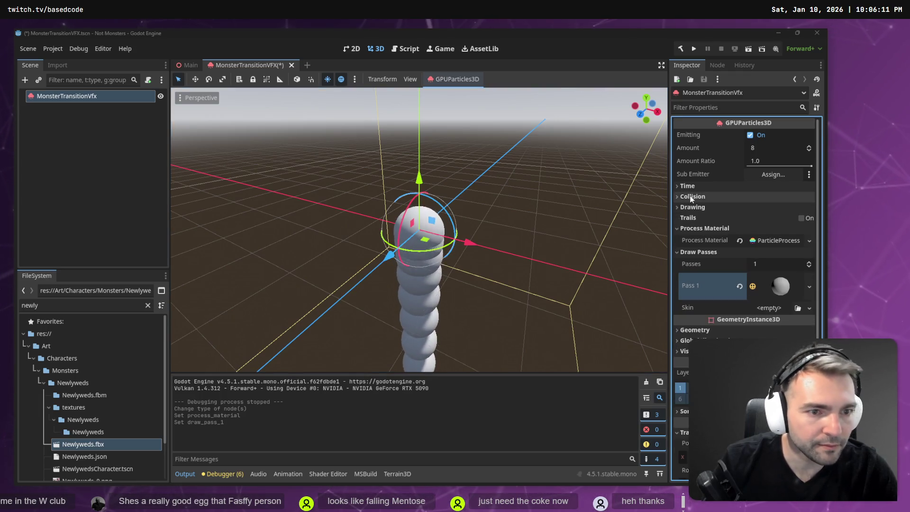
Go back to the docs and highlight the list of properties lost in conversion
key("alt+Tab")
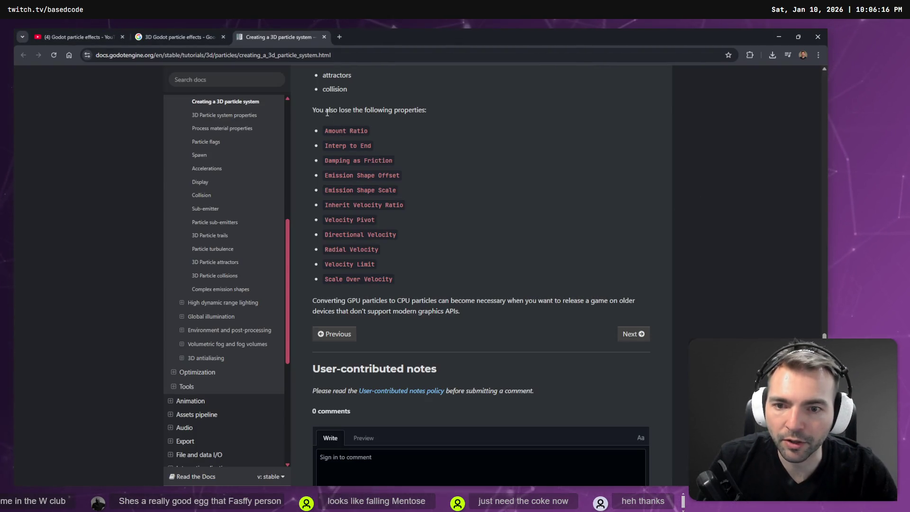
mouse_move(327, 113)
left_mouse_down()
mouse_move(353, 176)
mouse_move(403, 206)
left_mouse_up()
left_click(398, 267)
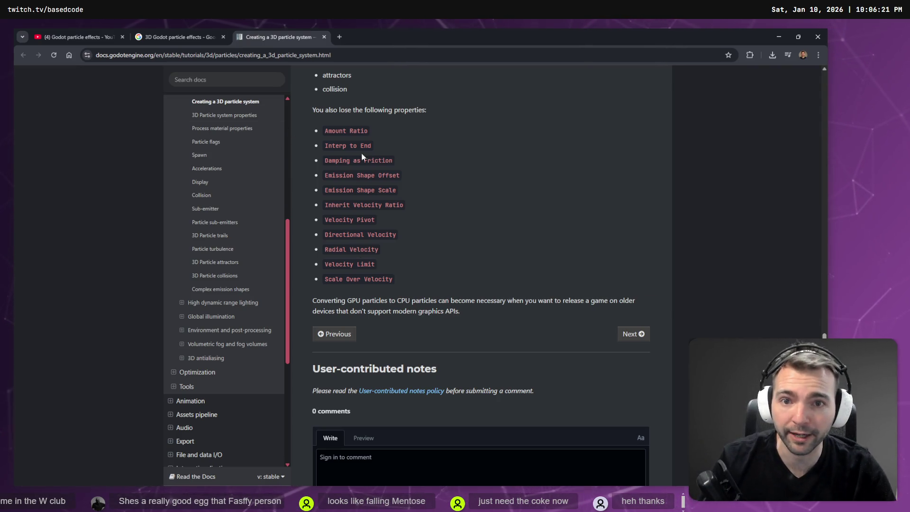
Skim the Particle conversion section again, then return to the MonsterTransitionVFX scene
scroll(375, 166, "down", 3)
scroll(381, 180, "up", 10)
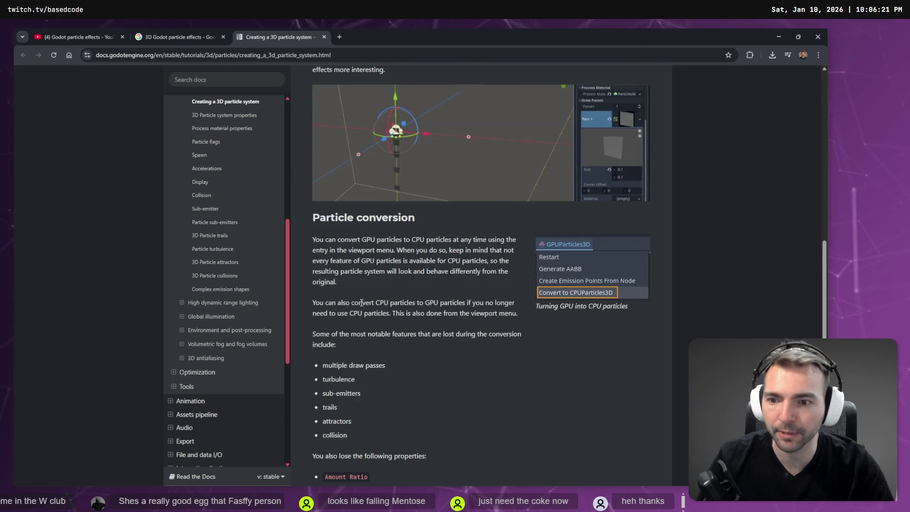
scroll(410, 332, "down", 7)
scroll(425, 354, "down", 2)
scroll(466, 373, "up", 6)
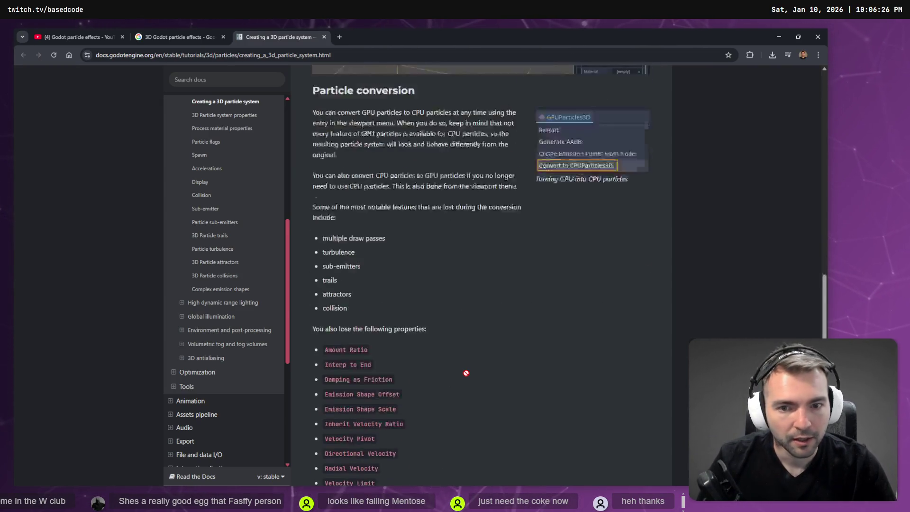
scroll(468, 370, "down", 5)
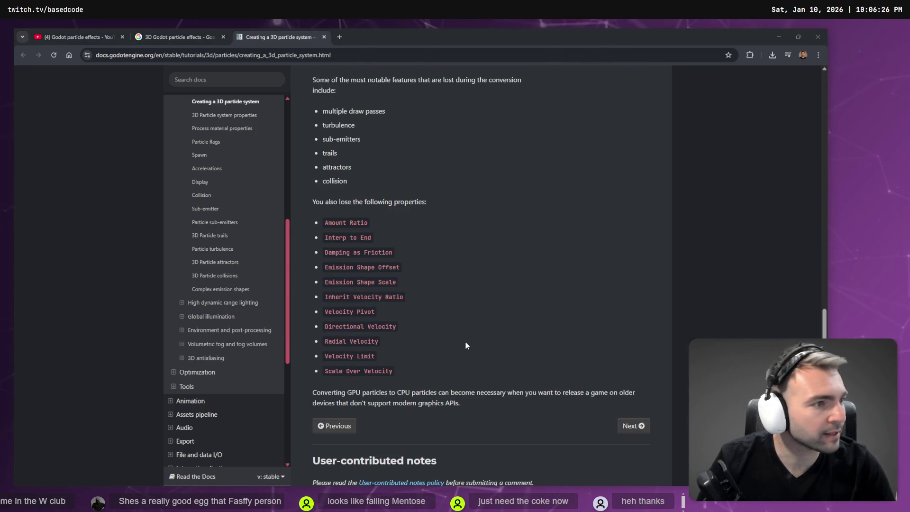
key("alt+Tab")
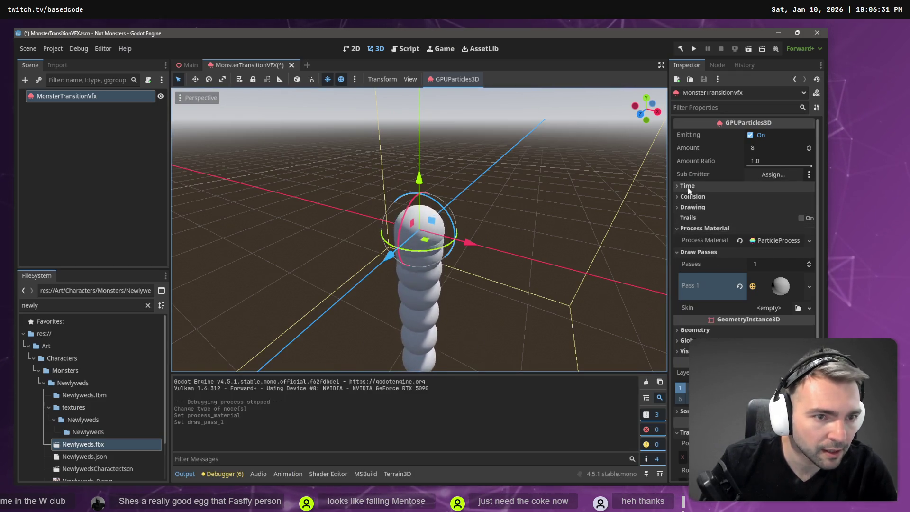
Check the particle Time settings such as Lifetime and the Collision Base Size
left_click(688, 187)
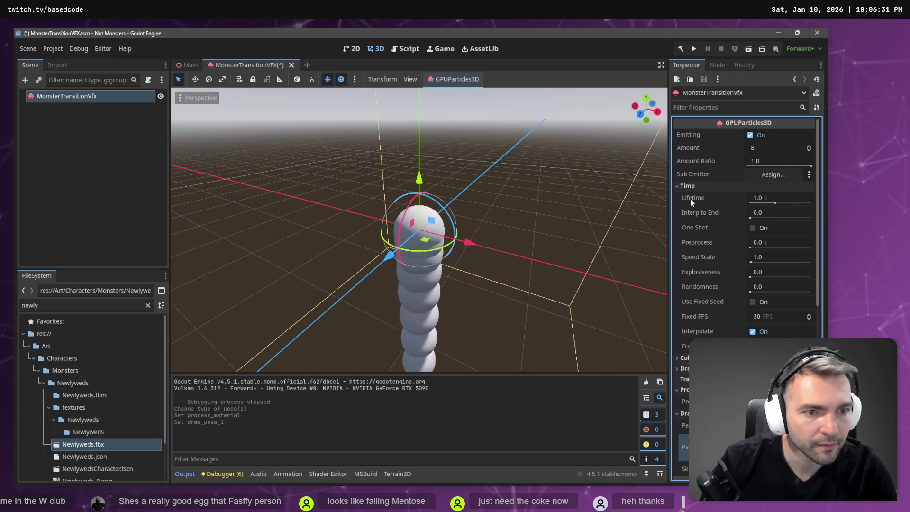
left_click(694, 184)
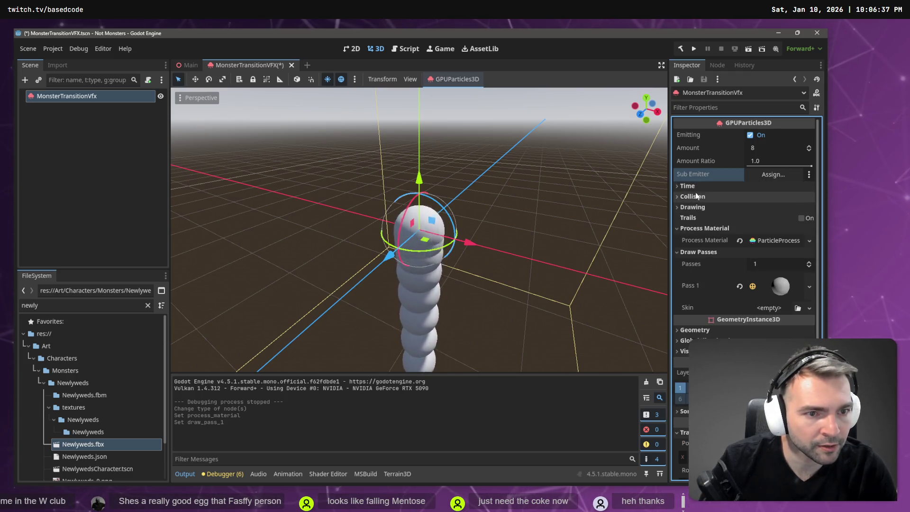
left_click(695, 195)
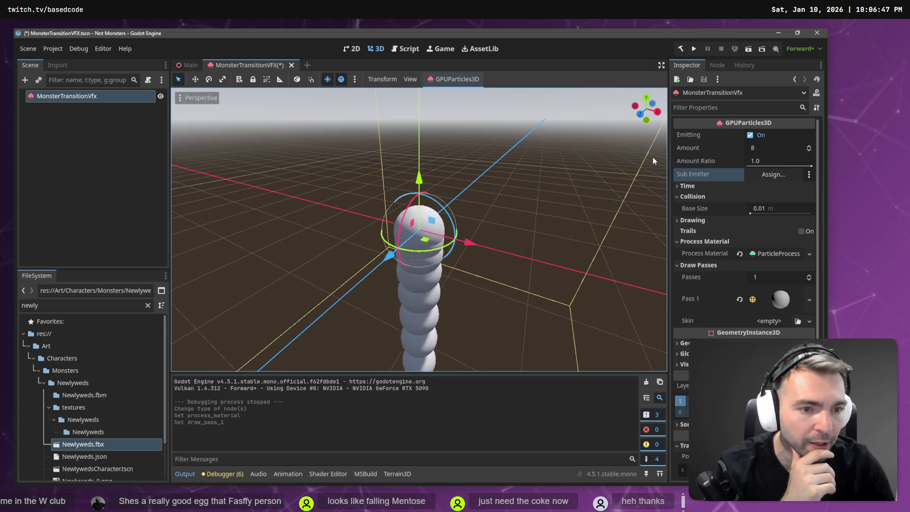
scroll(647, 162, "down", 2)
scroll(715, 308, "down", 4)
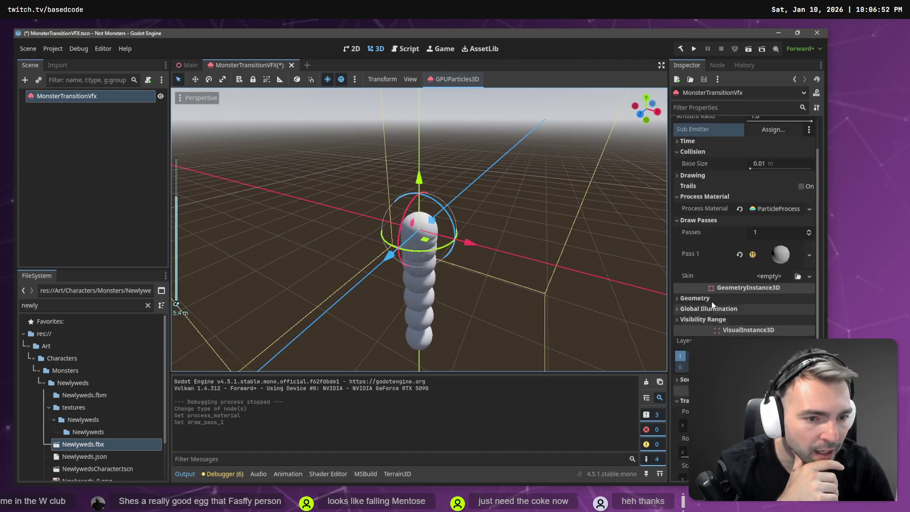
Inspect the Geometry, Global Illumination and Drawing sections, then switch to the purple puff reference
left_click(704, 253)
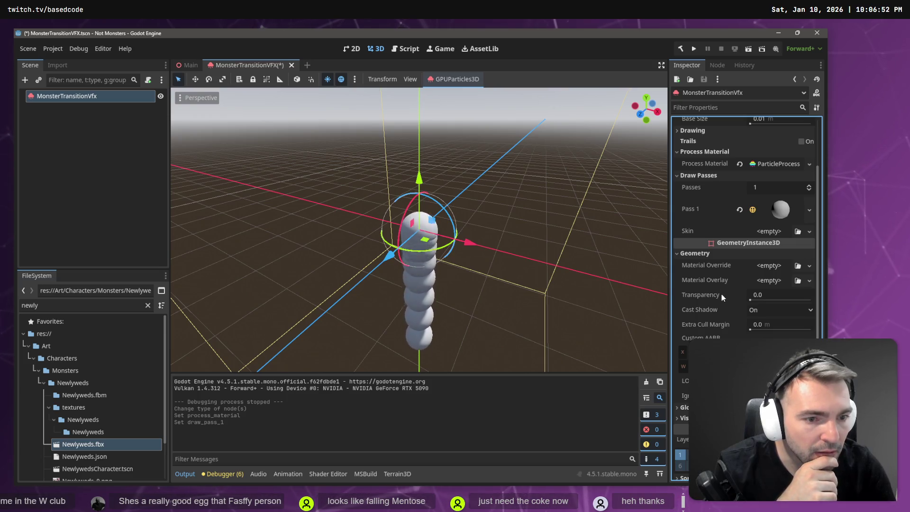
scroll(720, 294, "down", 2)
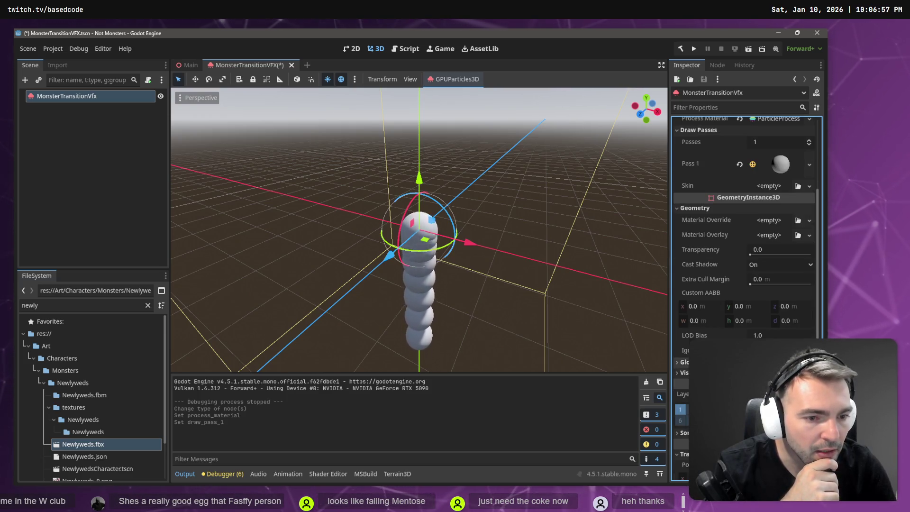
left_click(684, 362)
left_click(684, 362)
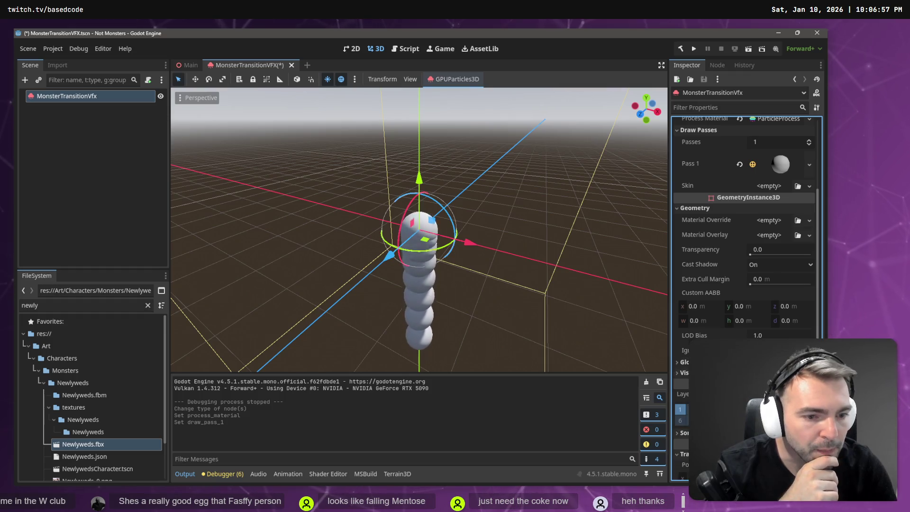
scroll(684, 362, "down", 8)
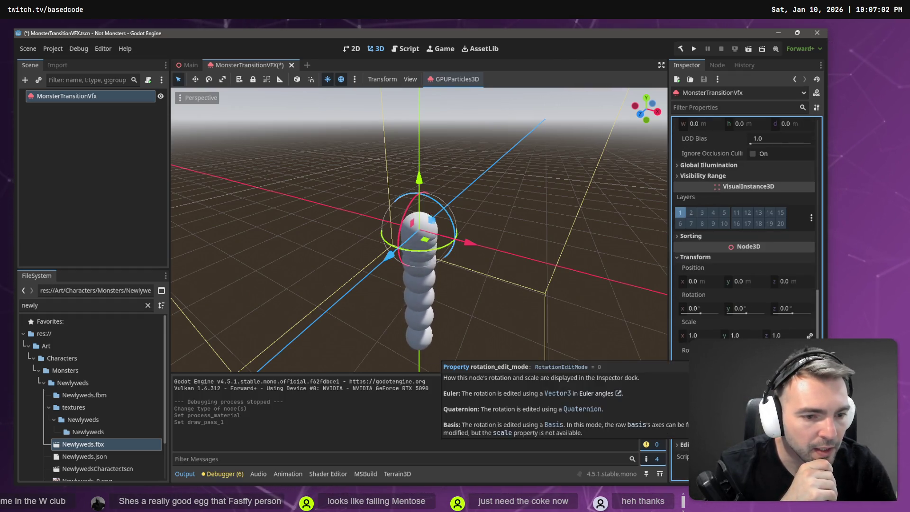
scroll(684, 362, "up", 10)
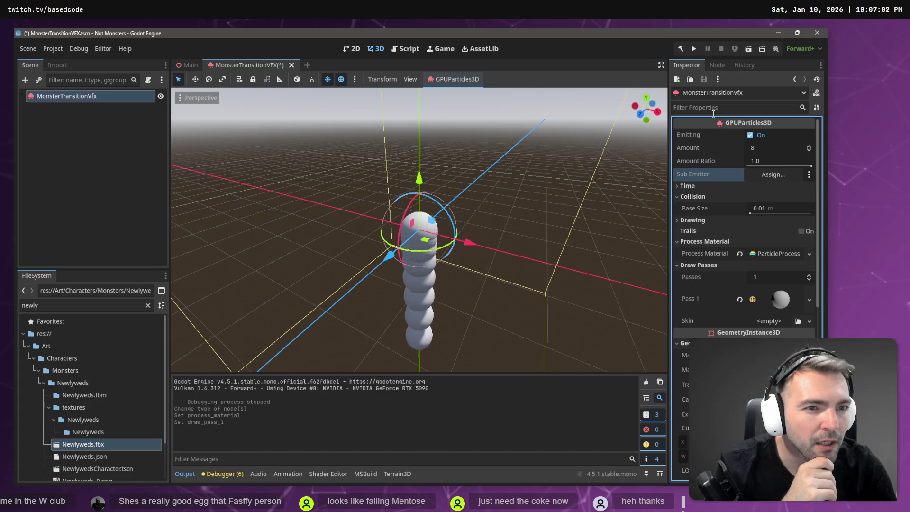
left_click(692, 196)
left_click(703, 207)
left_click(703, 207)
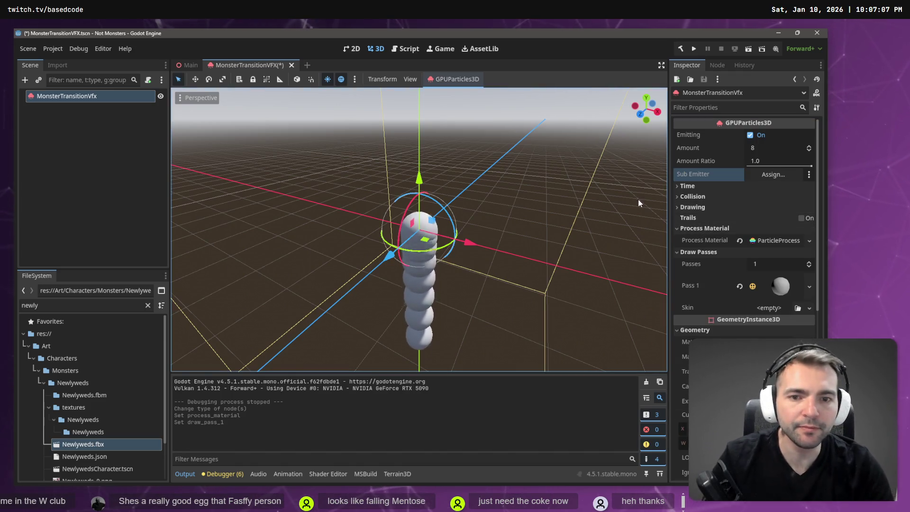
key("alt+Tab")
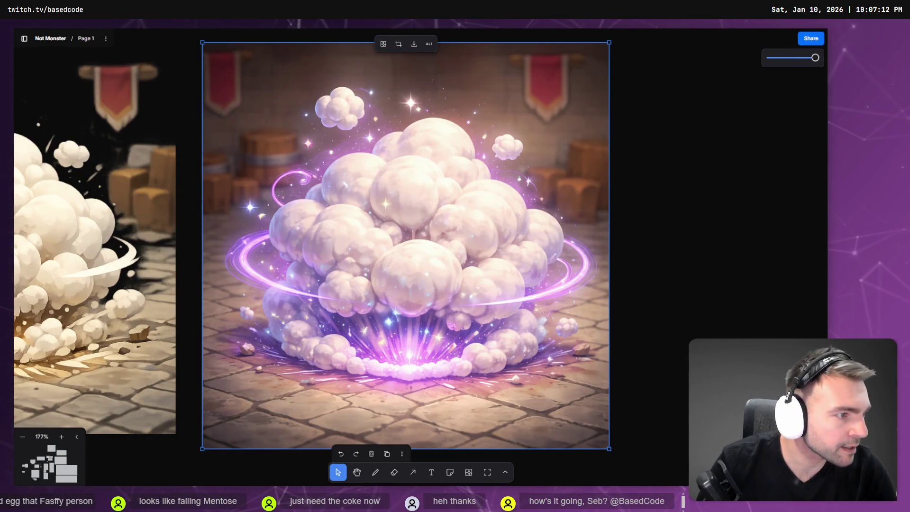
Search YouTube in a new tab for '3d smoke puff' particle tutorials
key("alt+Tab")
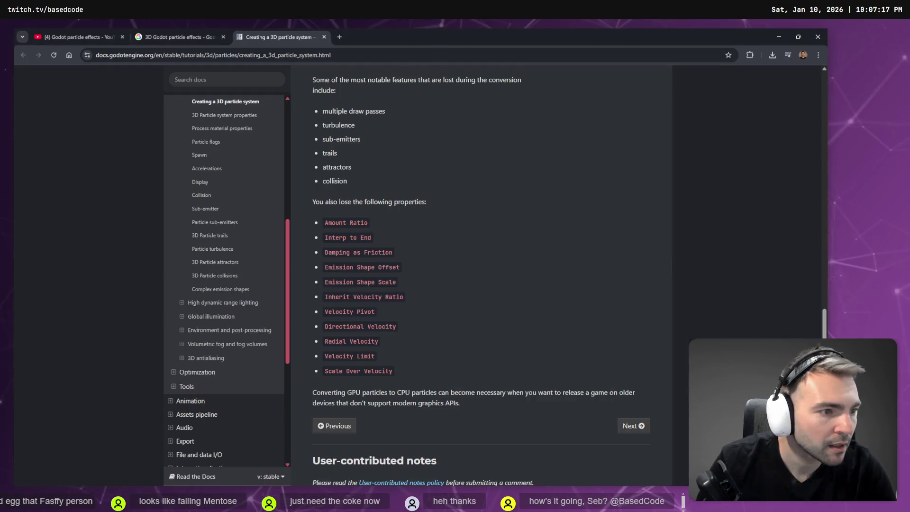
key("ctrl+t")
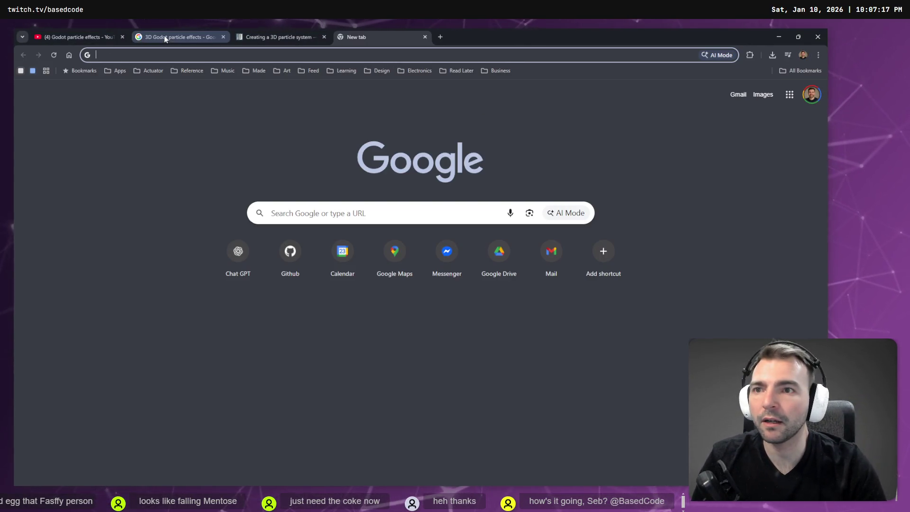
left_click(67, 36)
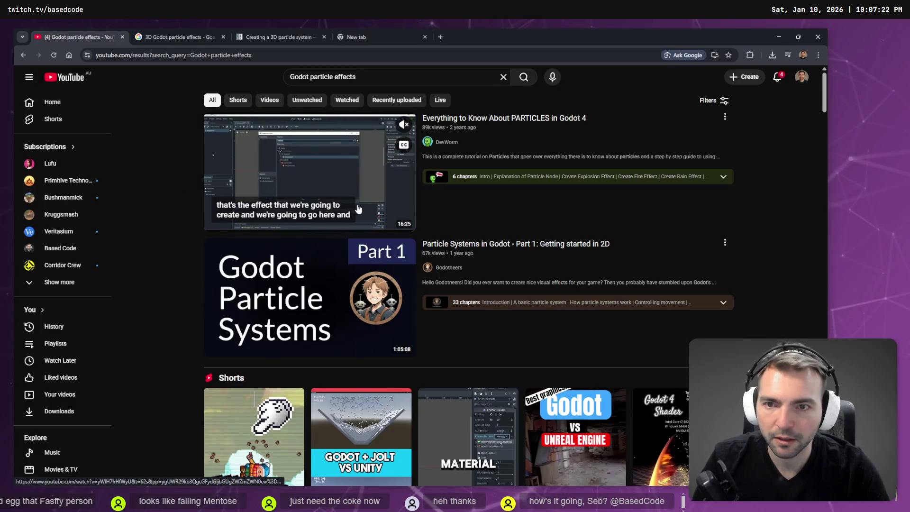
left_click(407, 77)
type("3d")
key("Return")
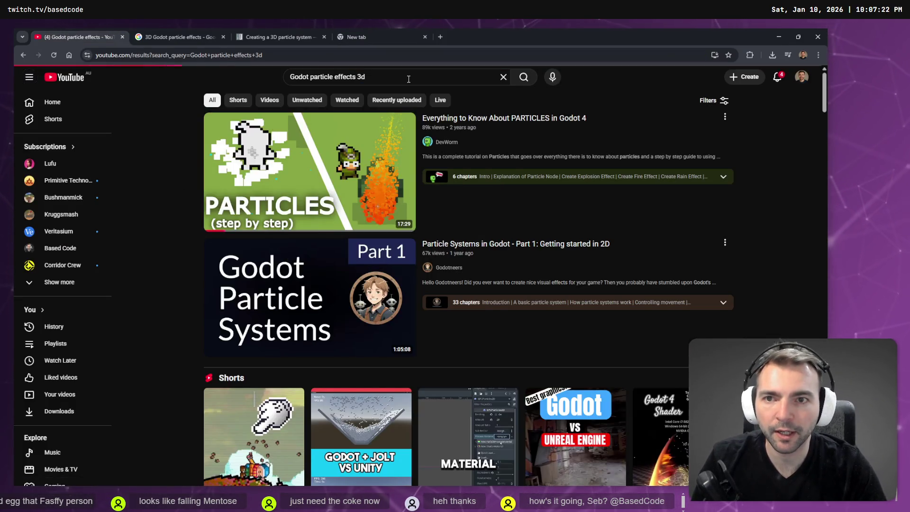
left_click(421, 78)
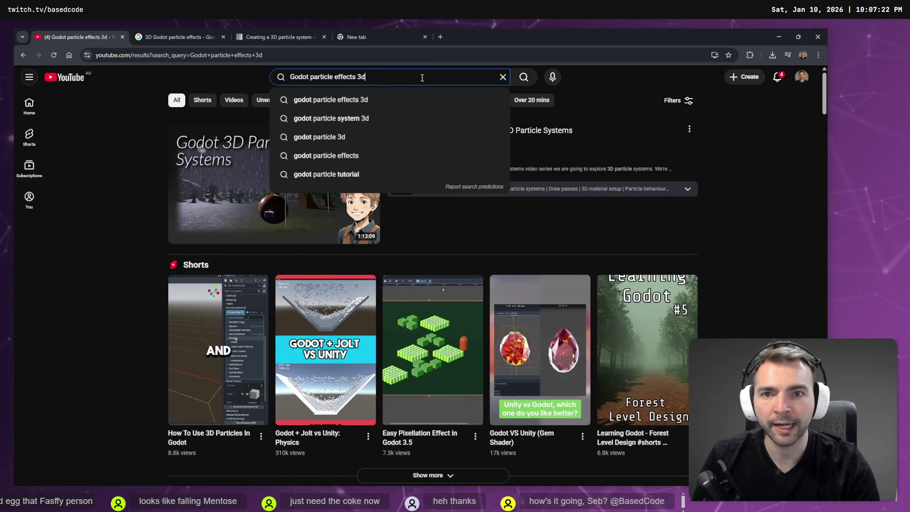
type("smoke puff")
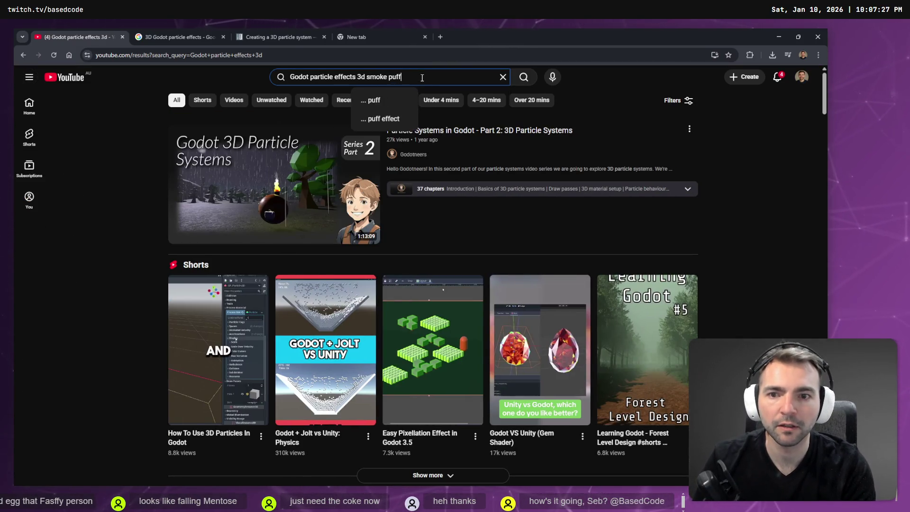
key("Return")
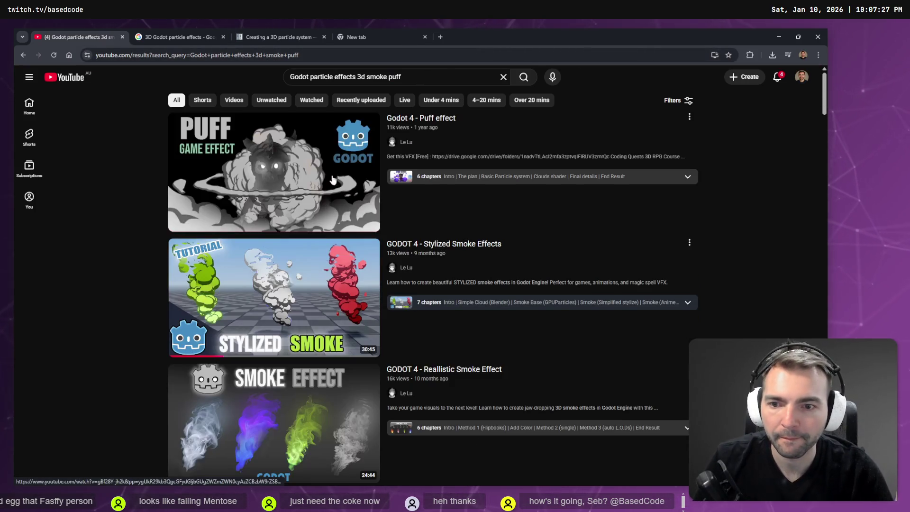
Browse the results and open the Easy Explosion Effect tutorial in a new tab
mouse_move(303, 172)
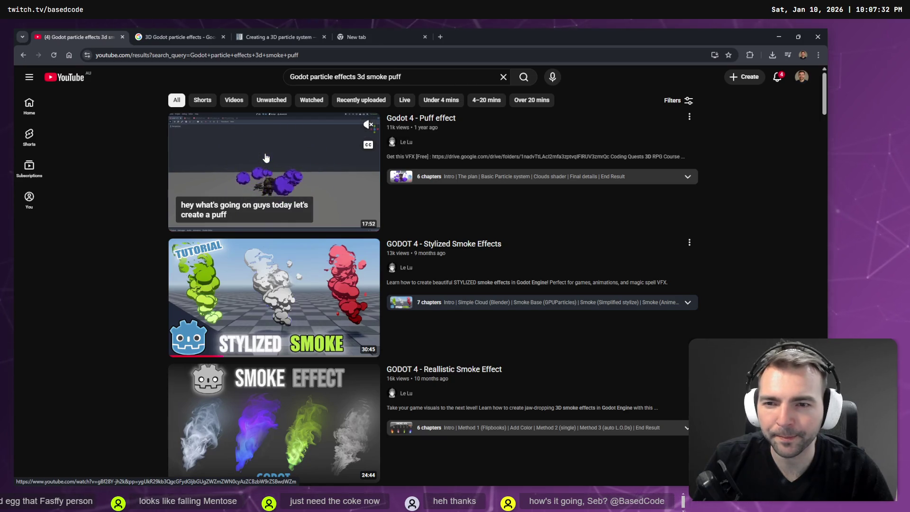
scroll(277, 164, "down", 5)
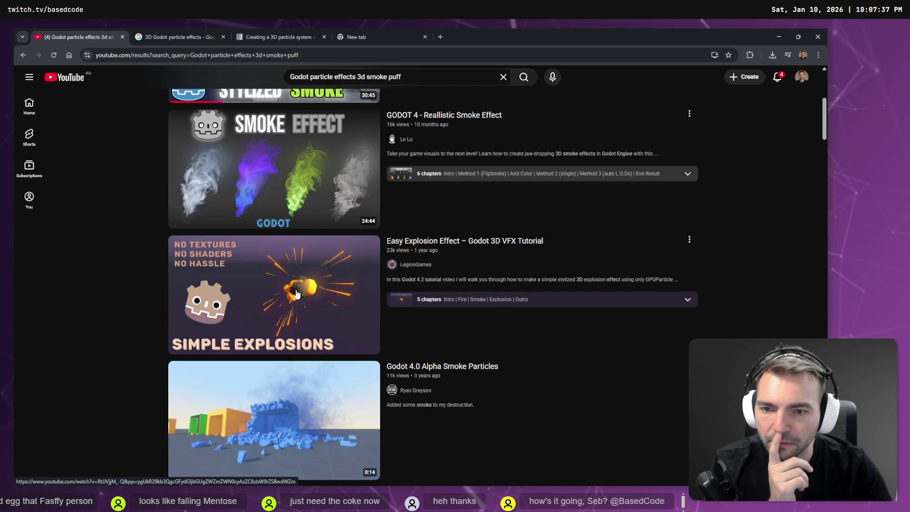
mouse_move(298, 294)
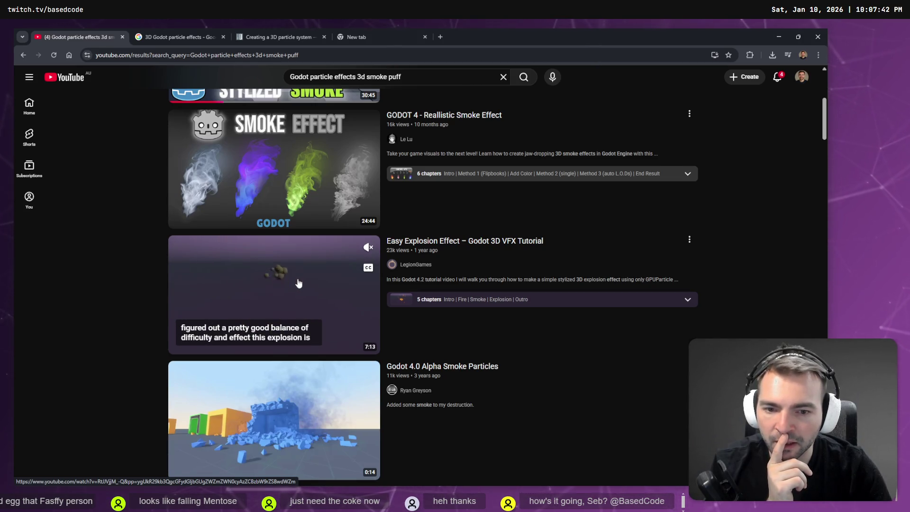
scroll(298, 283, "down", 5)
mouse_move(256, 300)
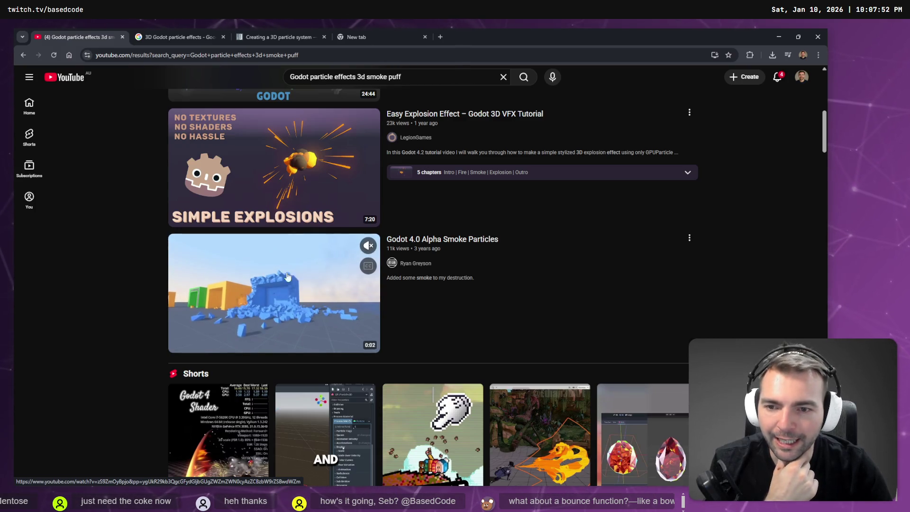
scroll(288, 279, "down", 1)
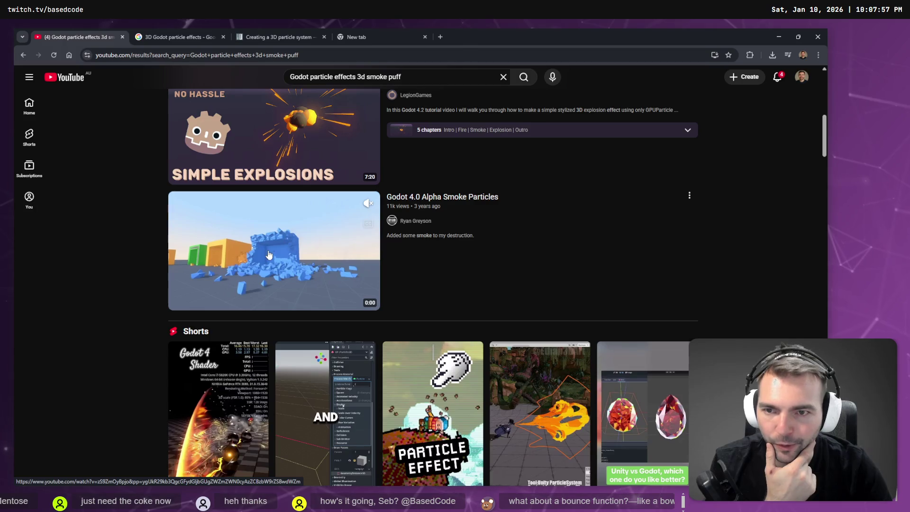
scroll(269, 255, "up", 2)
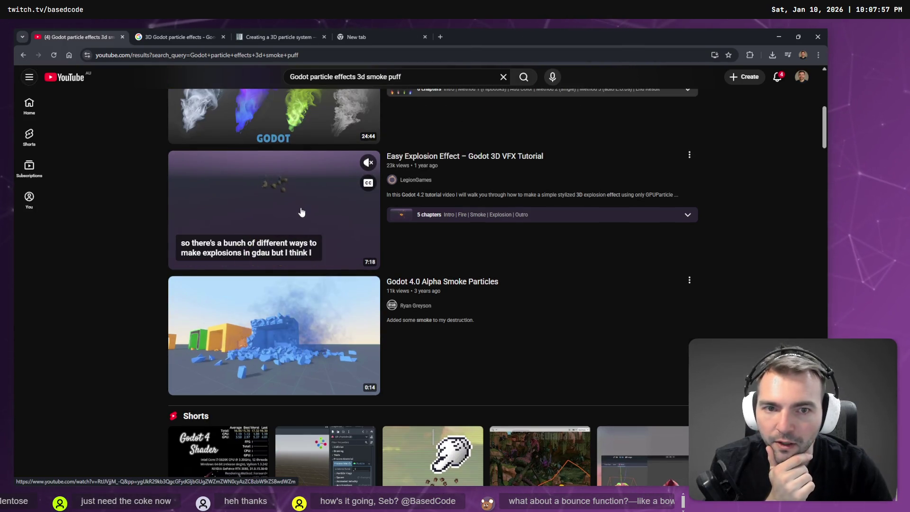
middle_click(301, 212)
left_click(204, 37)
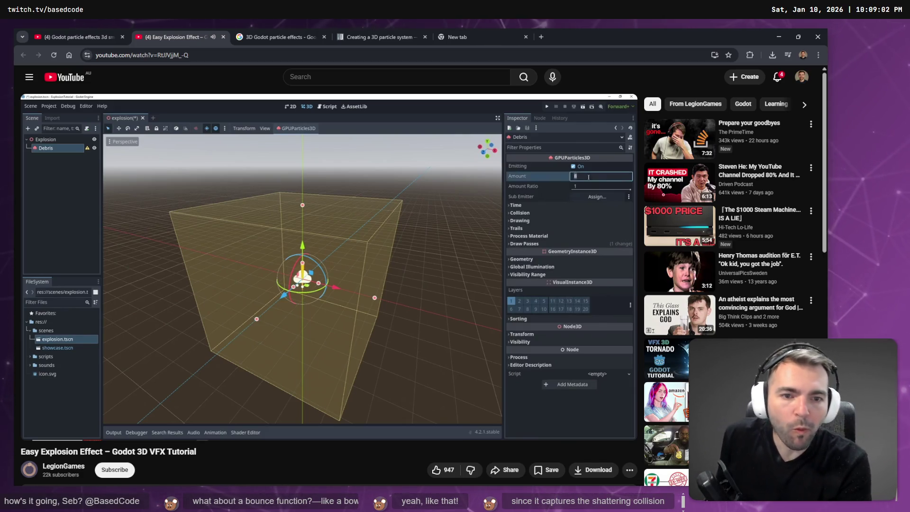
Watch the Easy Explosion tutorial full screen, pause at 1:37 on the Align Y flag, then view the puff reference
key("f")
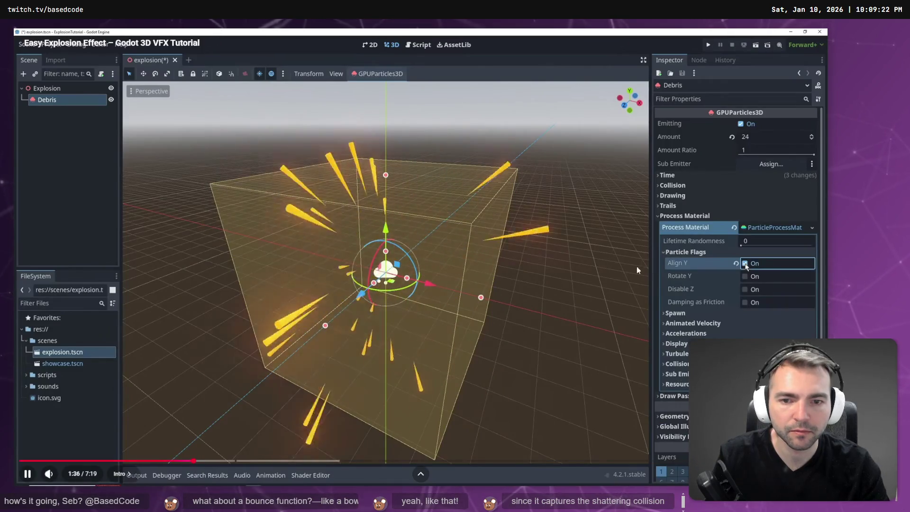
left_click(481, 241)
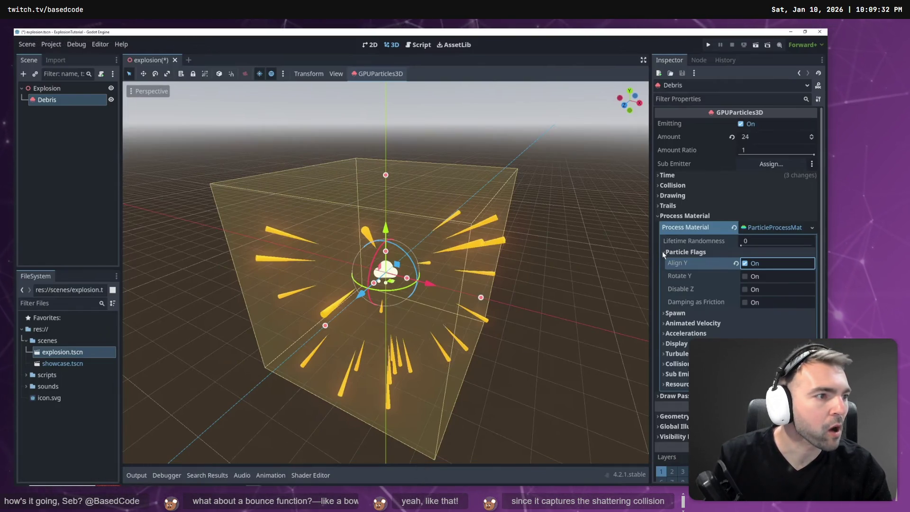
key("alt+Tab")
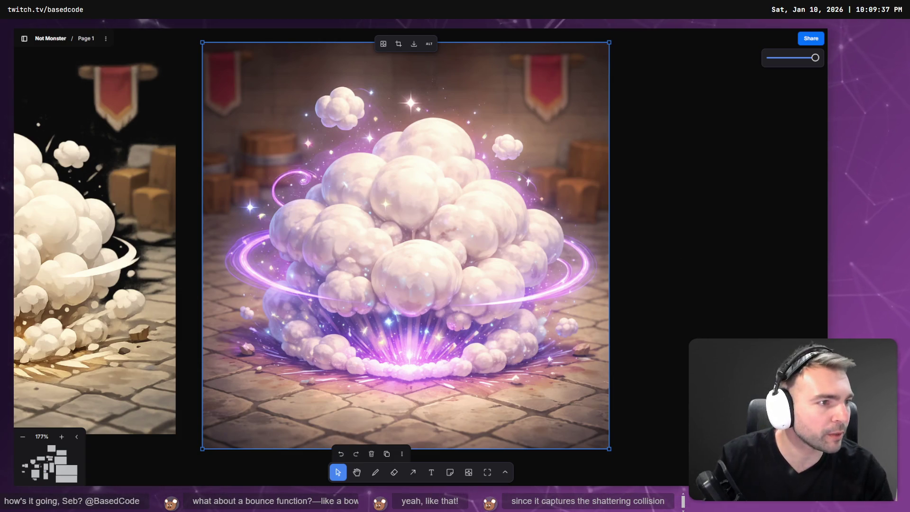
Back in Godot, expand the particle process material's settings and pan through them
key("alt+Tab")
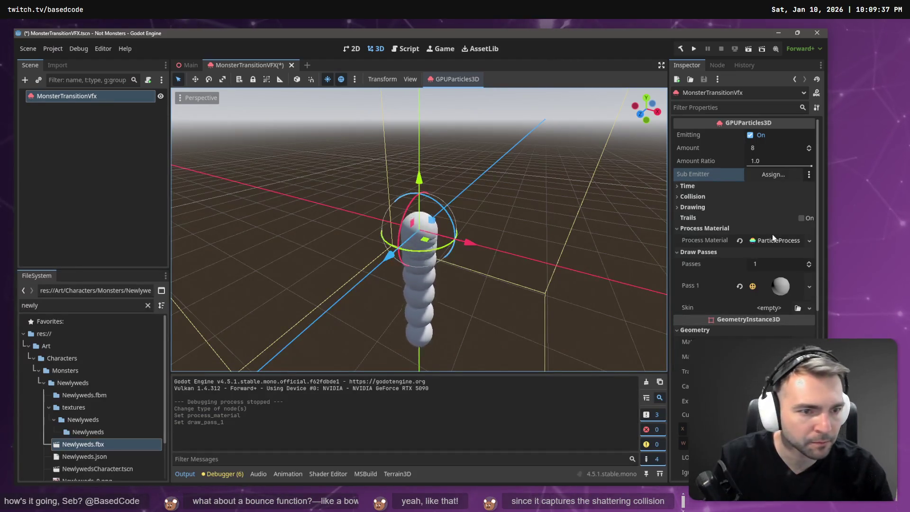
left_click(773, 237)
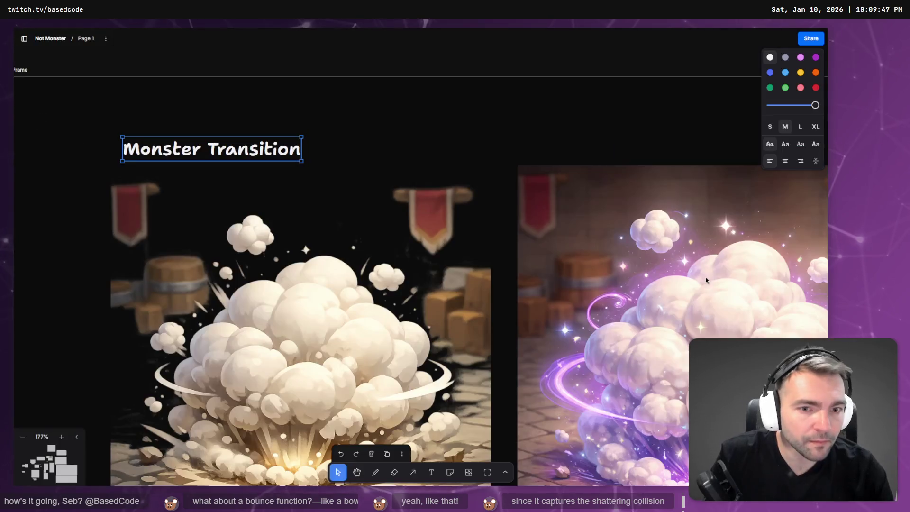
scroll(706, 277, "right", 3)
scroll(706, 277, "down", 2)
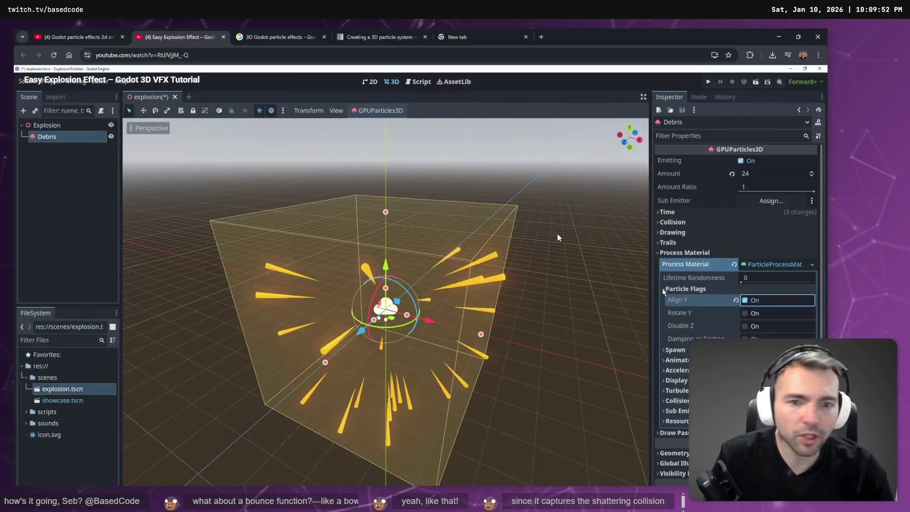
Set the Fire particles to Amount 12, Explosiveness 1 and Fixed FPS 60
double_click(476, 222)
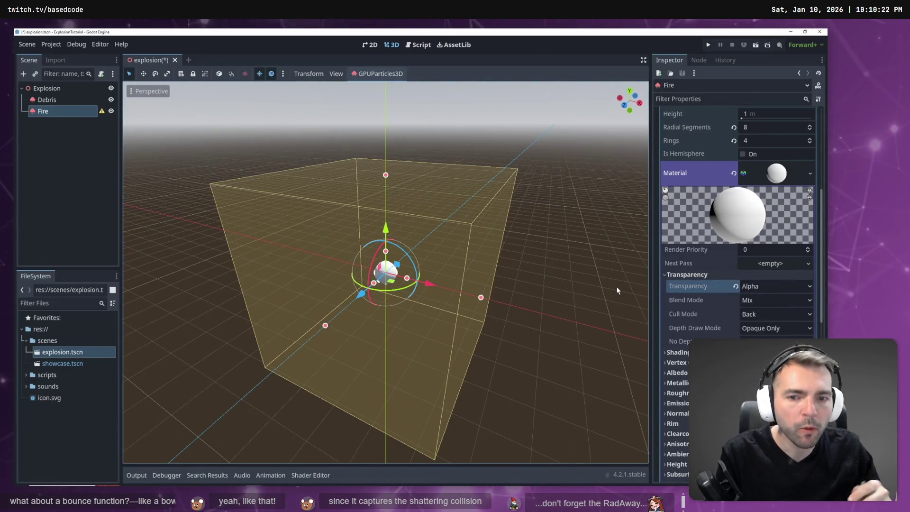
scroll(776, 267, "up", 10)
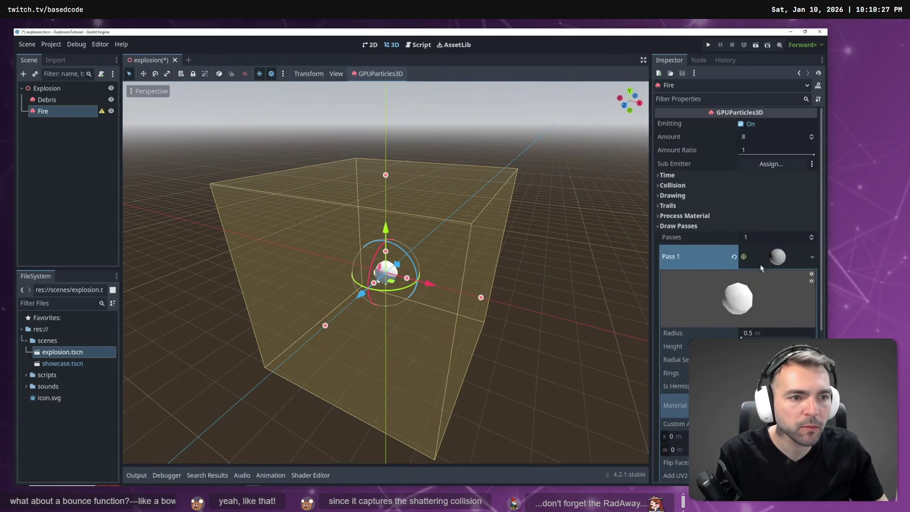
left_click(677, 225)
left_click(763, 137)
type("12")
left_click(666, 175)
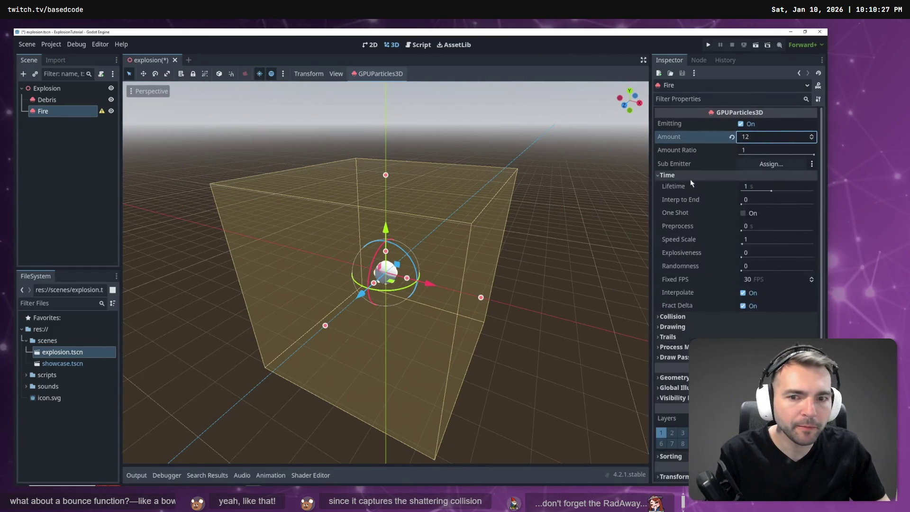
left_click(760, 186)
left_click(761, 253)
type("1")
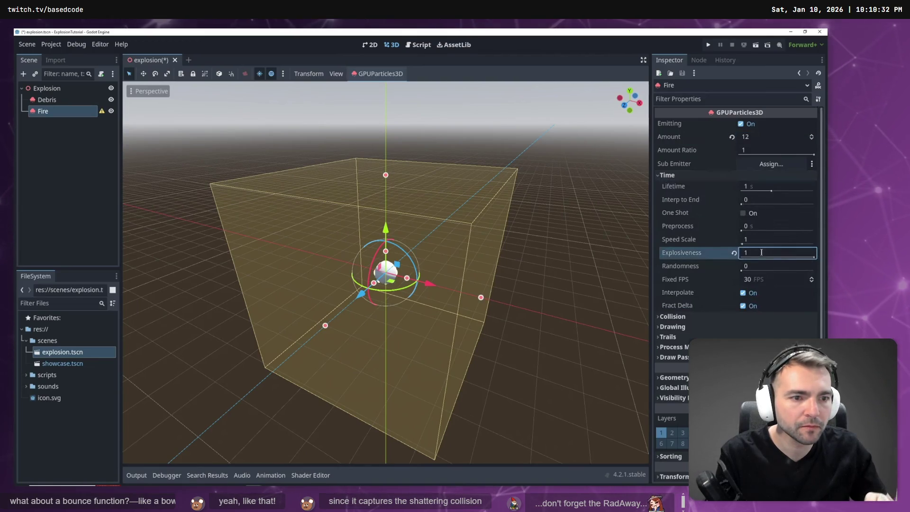
left_click(757, 278)
type("60")
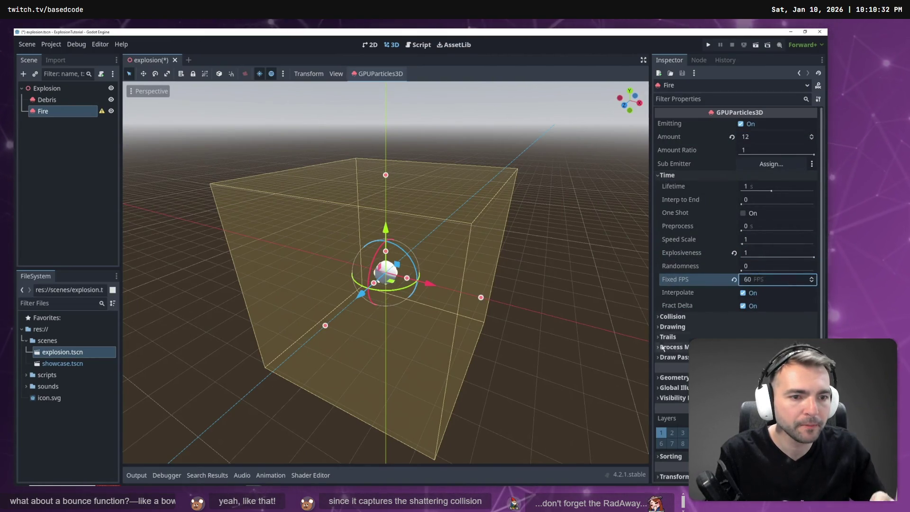
left_click(662, 347)
Add a new ParticleProcessMaterial and set its velocity Direction x to 0
scroll(714, 319, "down", 2)
left_click(779, 279)
left_click(737, 304)
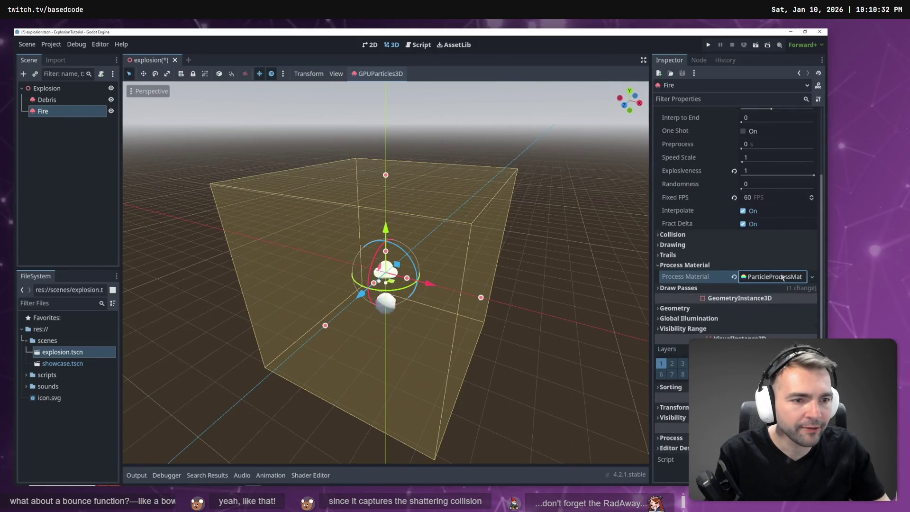
scroll(766, 300, "down", 2)
left_click(675, 264)
left_click(682, 275)
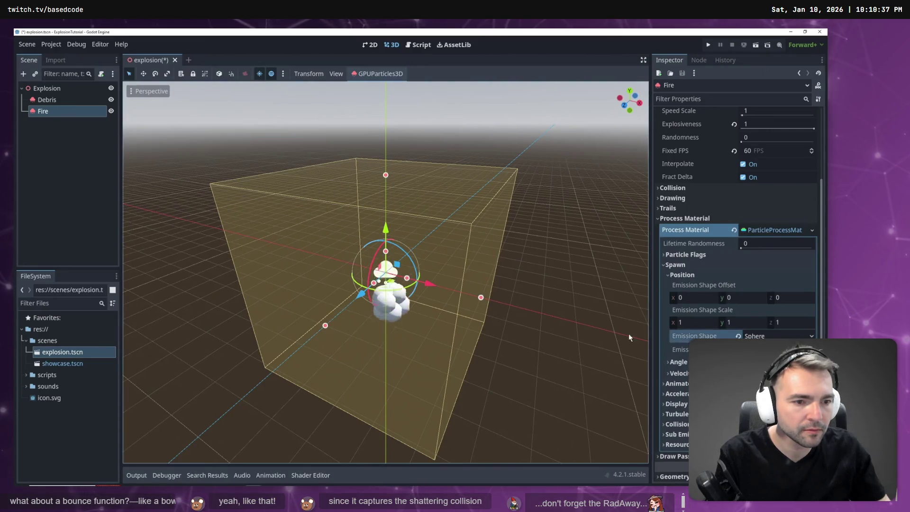
left_click(682, 274)
left_click(680, 298)
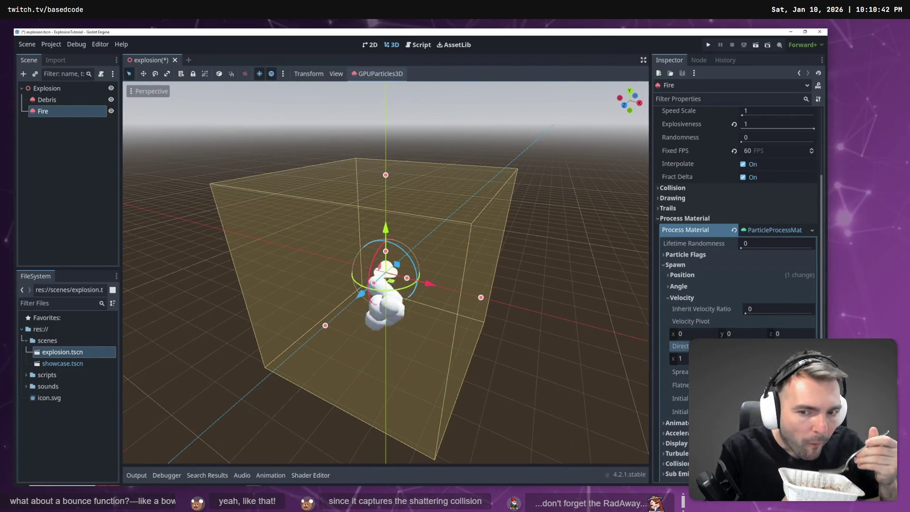
left_click(701, 358)
type("0")
key("Return")
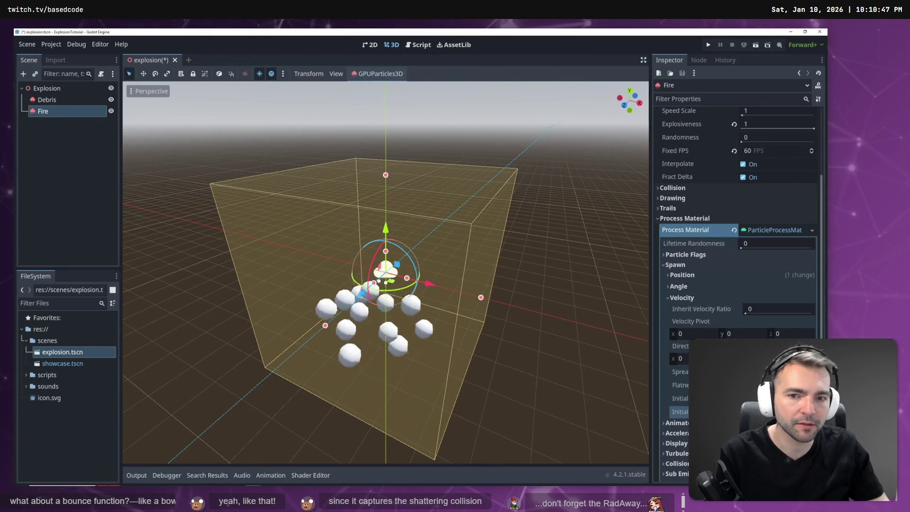
Set the material's Gravity y to 5 so puffs drift upward
left_click(668, 298)
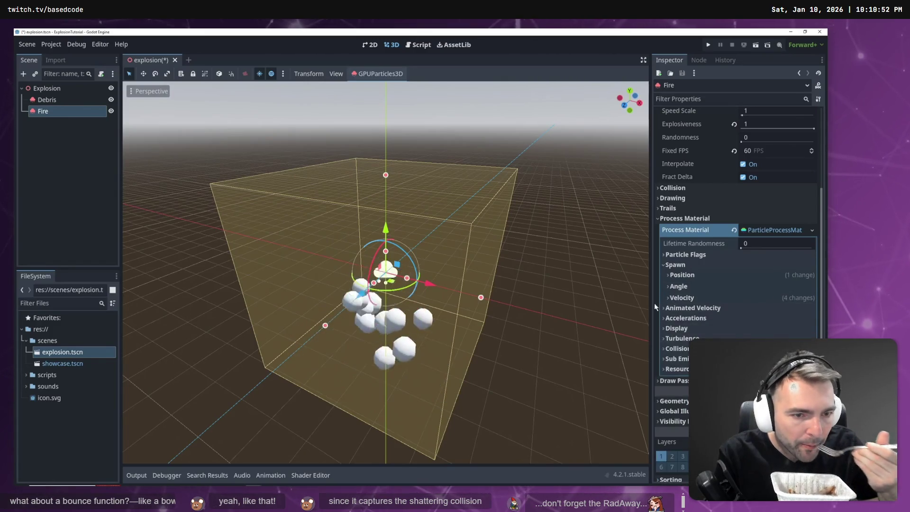
left_click(664, 265)
left_click(664, 285)
left_click(675, 295)
left_click(748, 318)
type("5")
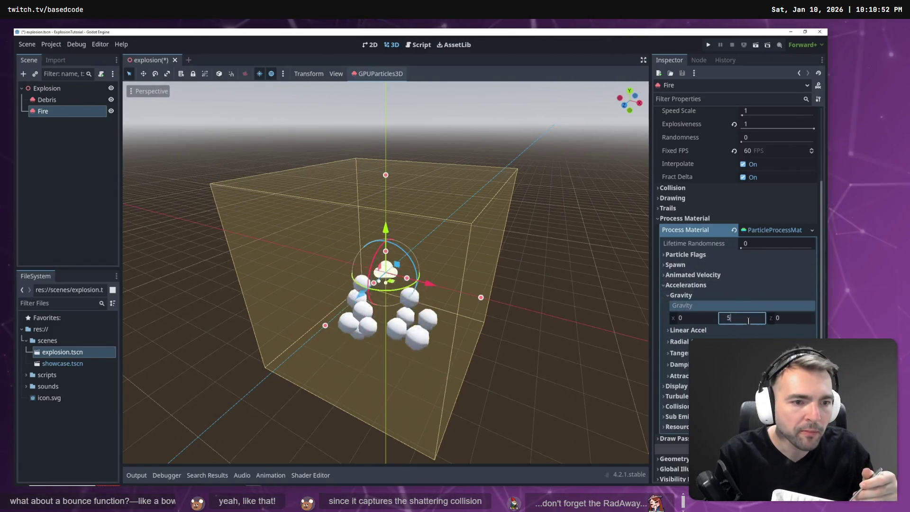
left_click(675, 295)
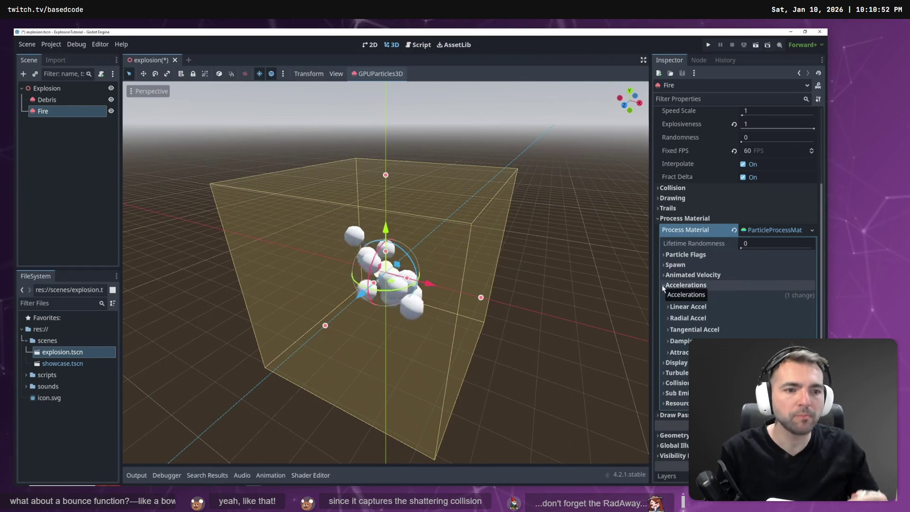
left_click(661, 284)
Set Scale Min 0.5, Scale Max 1.5 and a scale curve starting at zero size
left_click(664, 295)
left_click(672, 305)
left_click(749, 317)
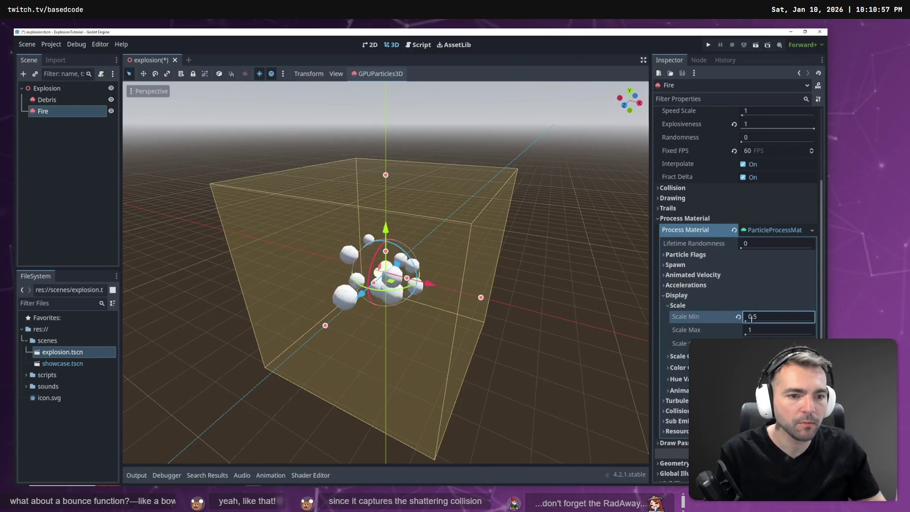
left_click(755, 331)
type(".5")
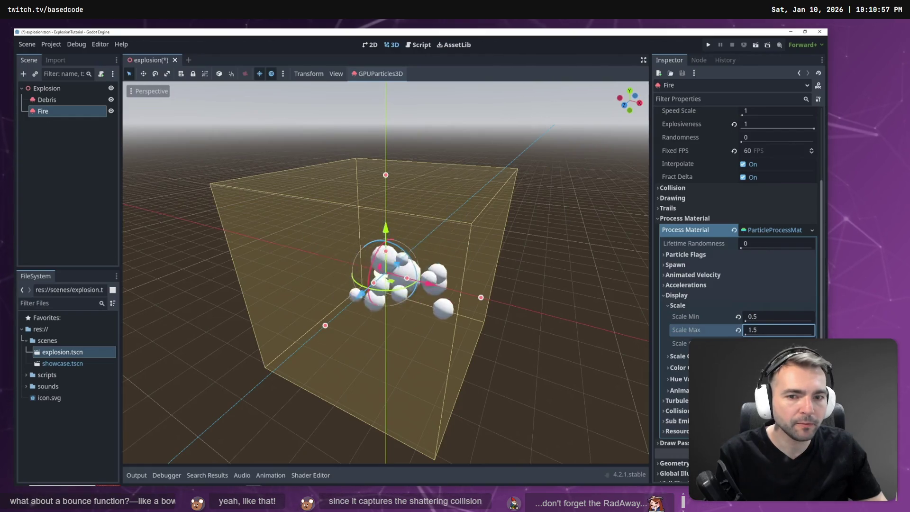
key("Tab")
left_click(769, 301)
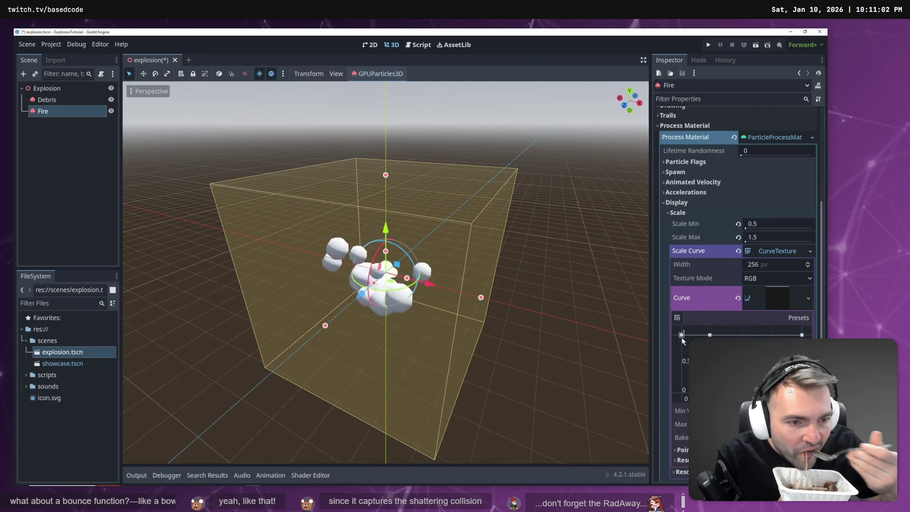
left_click_drag(681, 335, 681, 393)
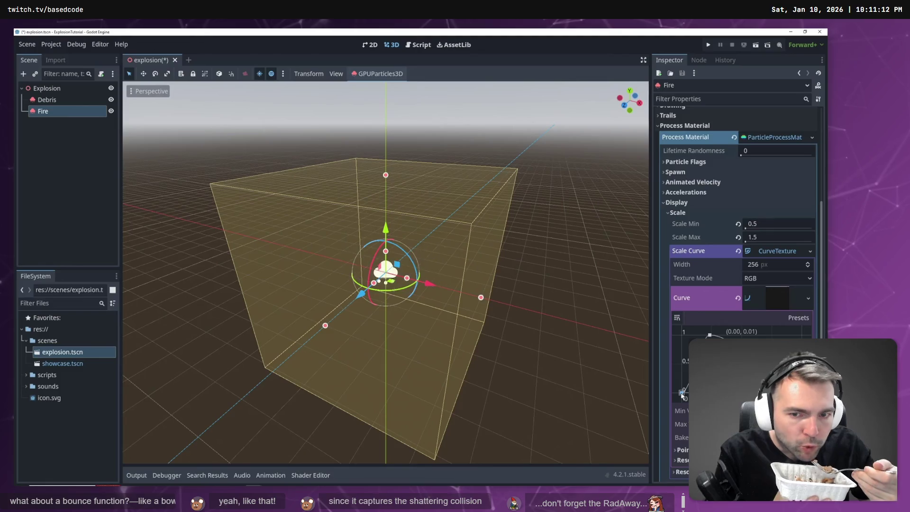
left_click(672, 214)
Color the particles yellow-orange and add a Color Ramp gradient from orange to red
left_click(682, 235)
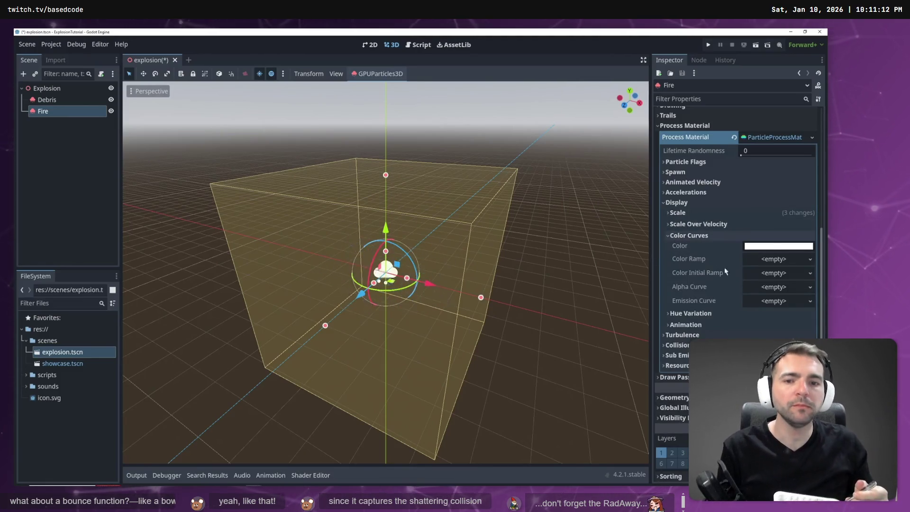
left_click(779, 246)
left_click(803, 327)
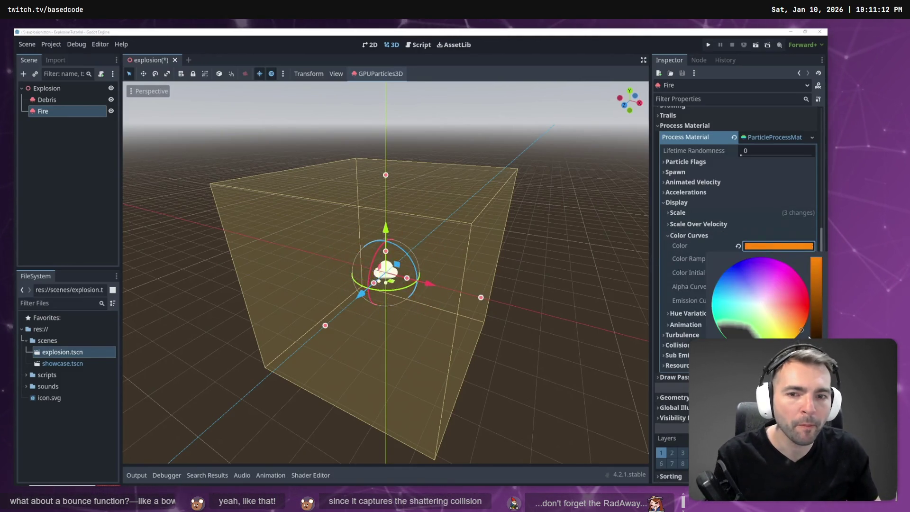
left_click_drag(808, 331, 796, 338)
left_click(777, 258)
left_click(777, 258)
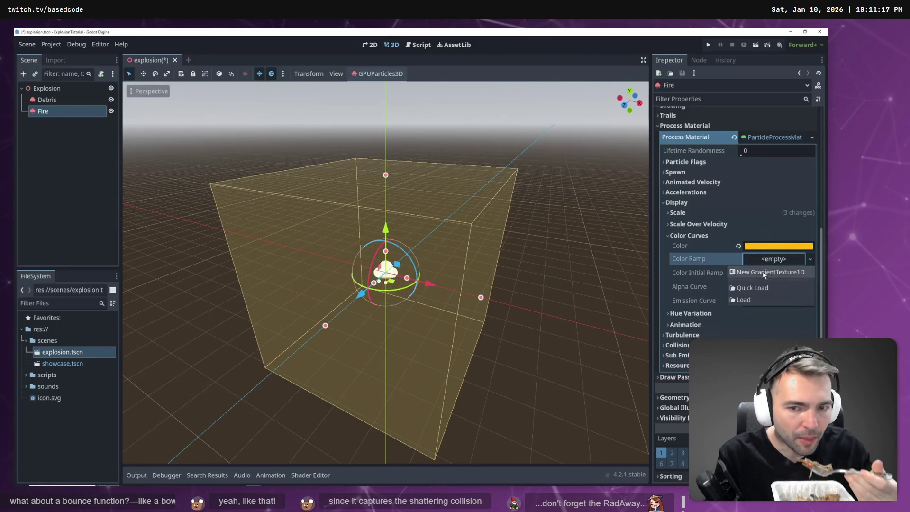
left_click(767, 270)
left_click(766, 269)
left_click(700, 299)
left_click_drag(768, 149, 784, 85)
left_click(774, 310)
Add an Emission Curve that starts high and fades the glow toward the end
left_click(774, 298)
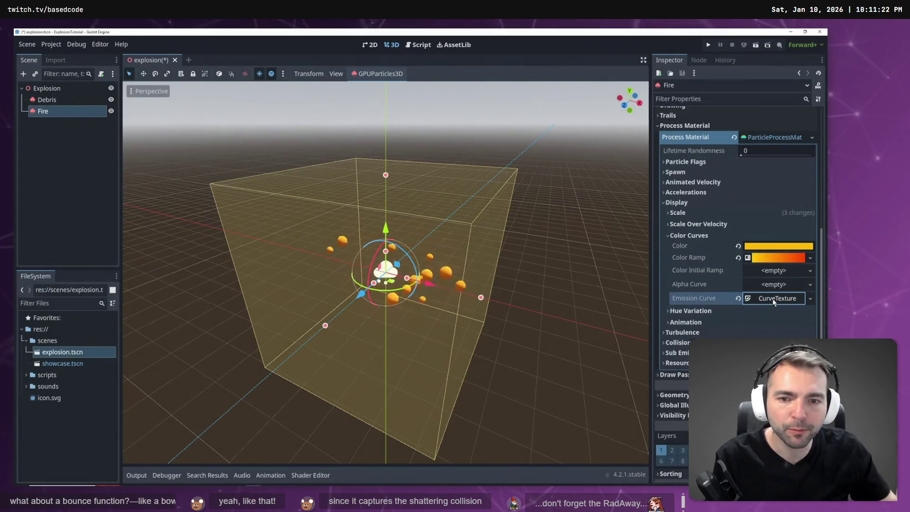
left_click(779, 312)
left_click(772, 338)
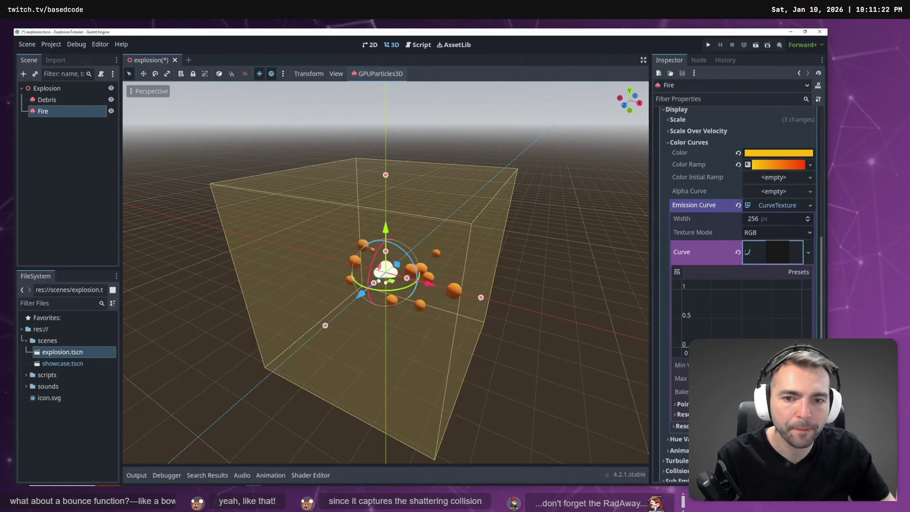
left_click(682, 289)
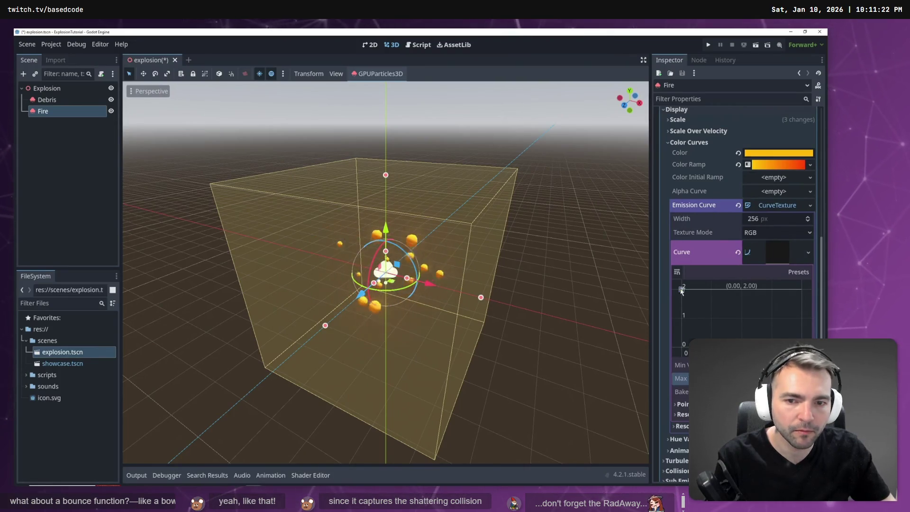
left_click_drag(782, 286, 808, 318)
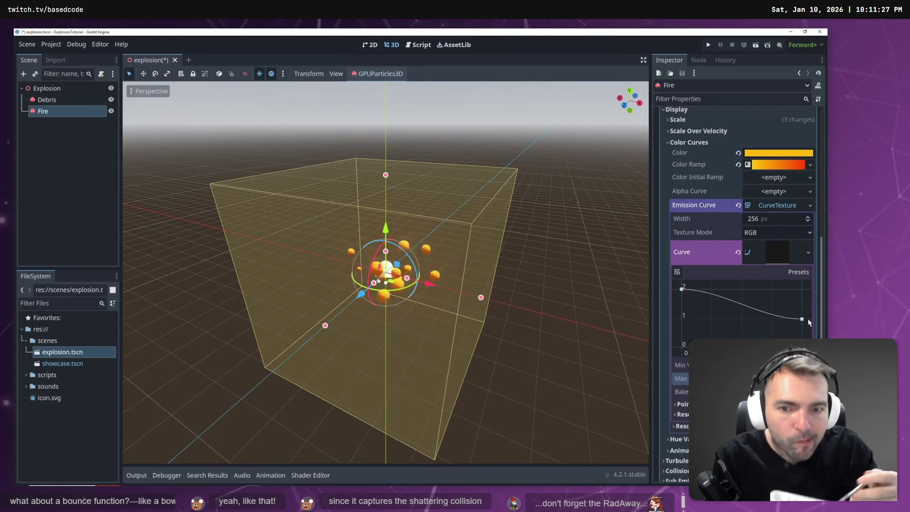
left_click(776, 205)
scroll(683, 209, "up", 5)
left_click(682, 142)
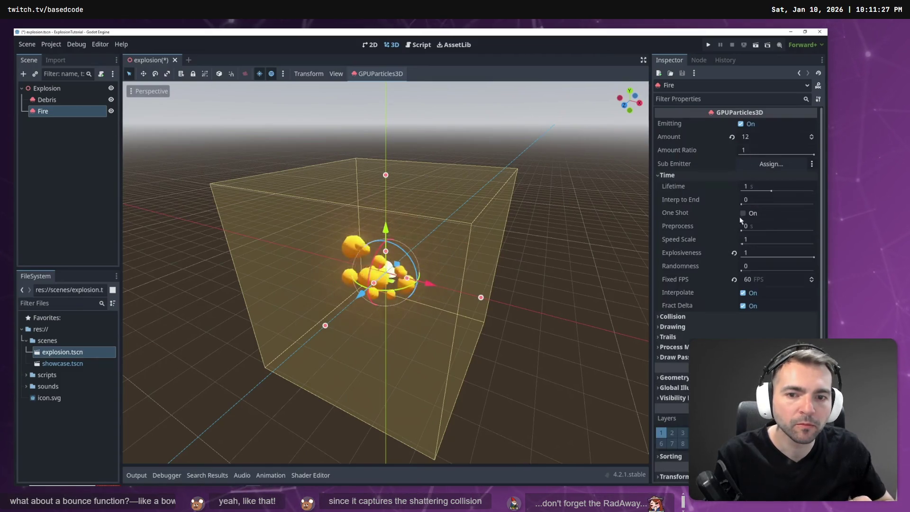
Turn on emitting for the Smoke particles and set their lifetime to 2
left_click(667, 175)
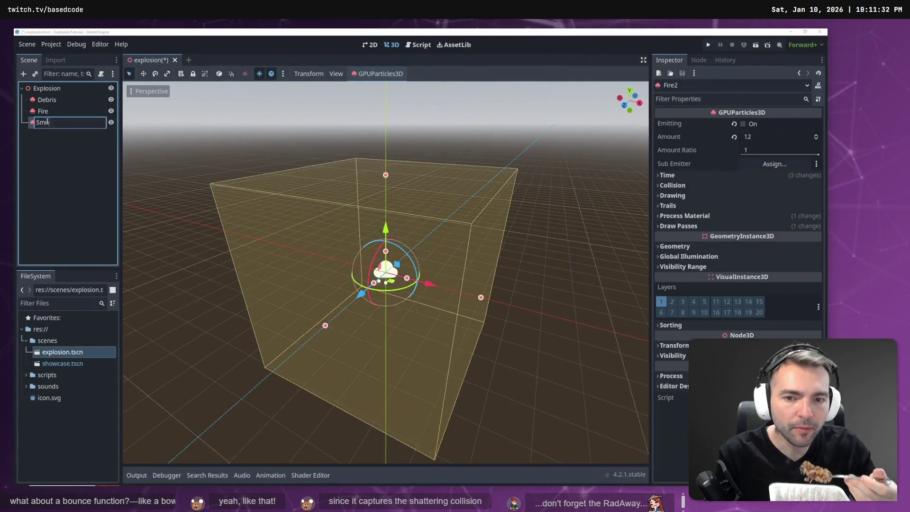
left_click(740, 124)
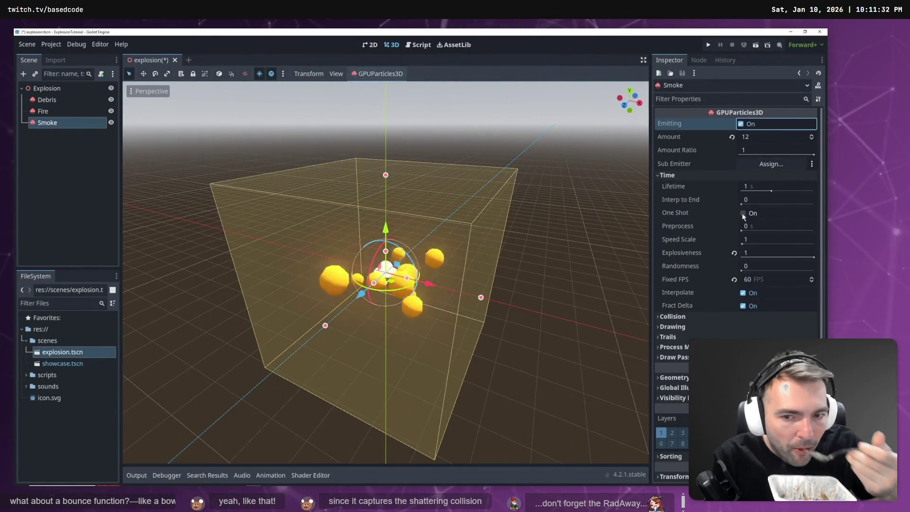
left_click(754, 185)
type("2")
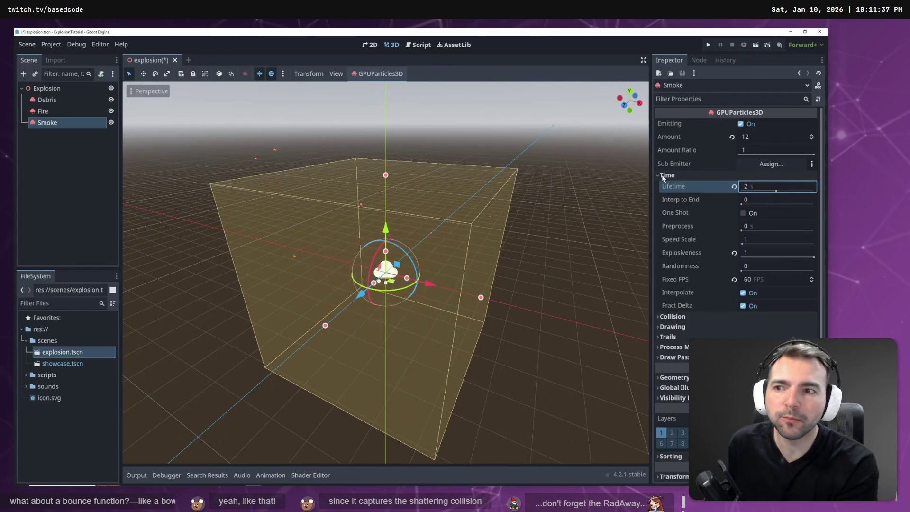
left_click(667, 175)
Make the Smoke process material unique so it no longer shares Fire's settings
left_click(684, 215)
left_click(816, 228)
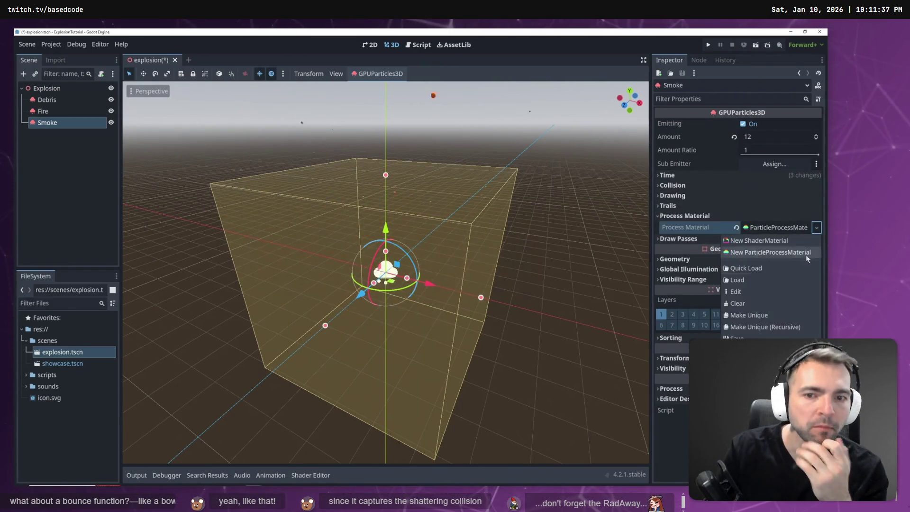
left_click(748, 331)
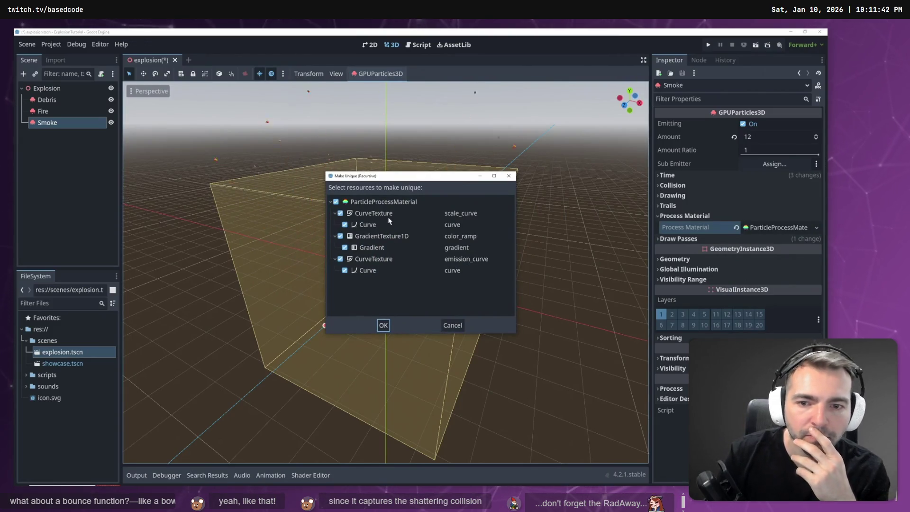
left_click(384, 325)
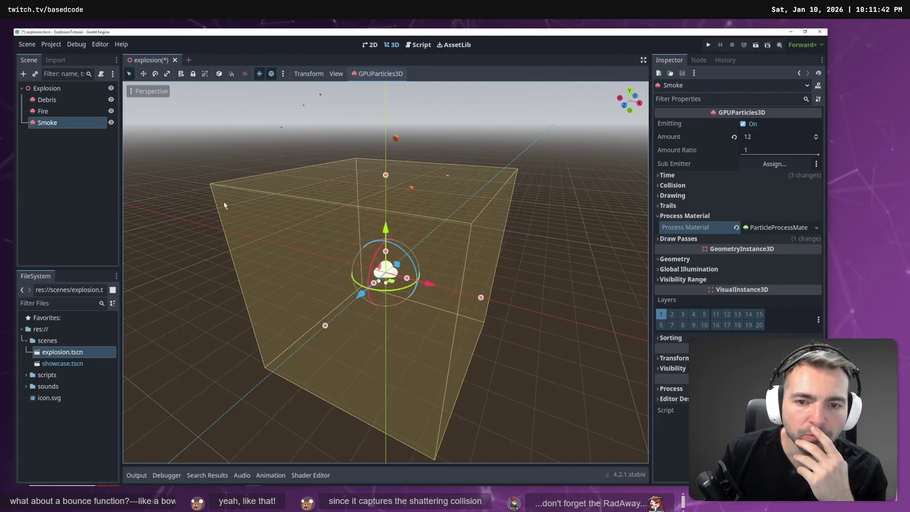
left_click(774, 227)
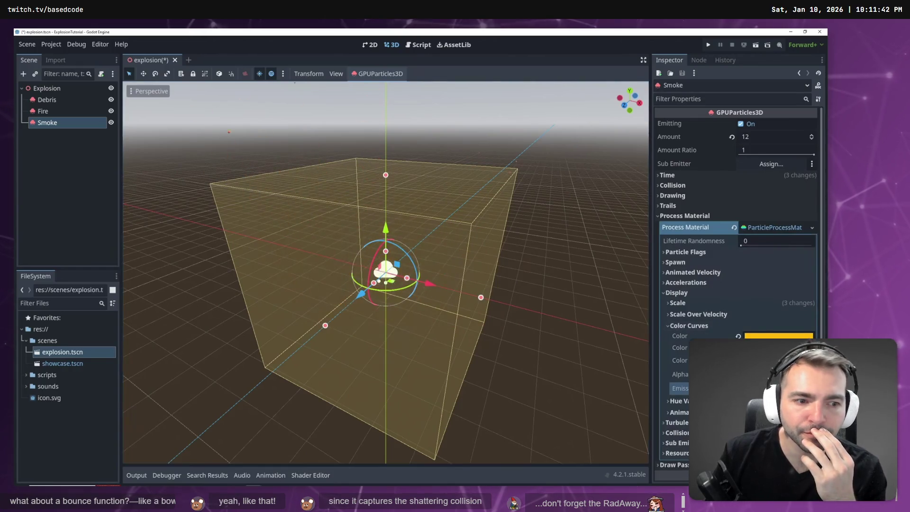
Darken the Smoke particle colour to an olive-grey
left_click(769, 336)
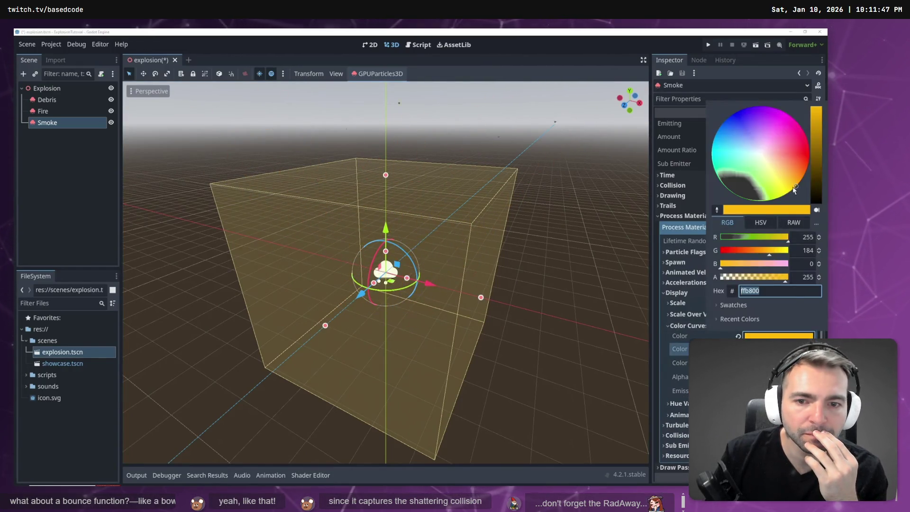
left_click(771, 169)
left_click(815, 177)
left_click(596, 255)
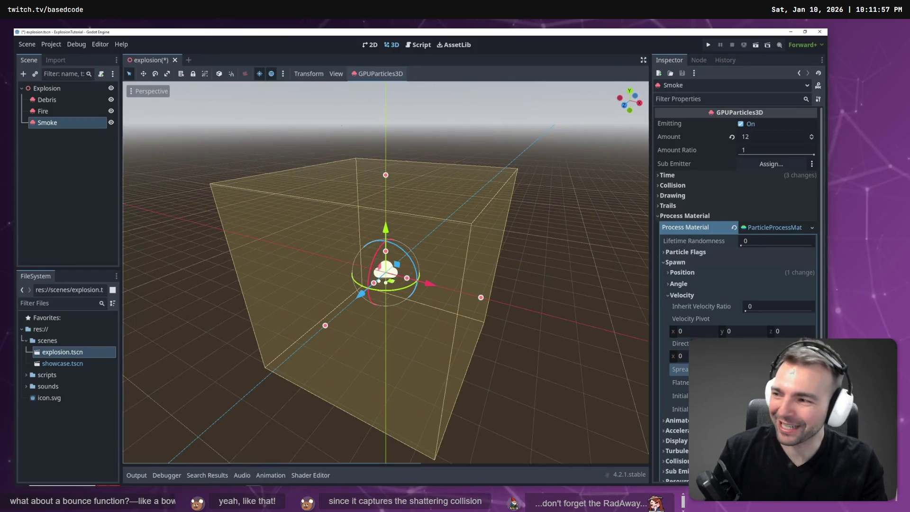
Assign a new CurveTexture to the Smoke alpha curve under Display > Color Curves
left_click(681, 294)
left_click(676, 326)
scroll(687, 284, "down", 3)
left_click(689, 266)
left_click(773, 317)
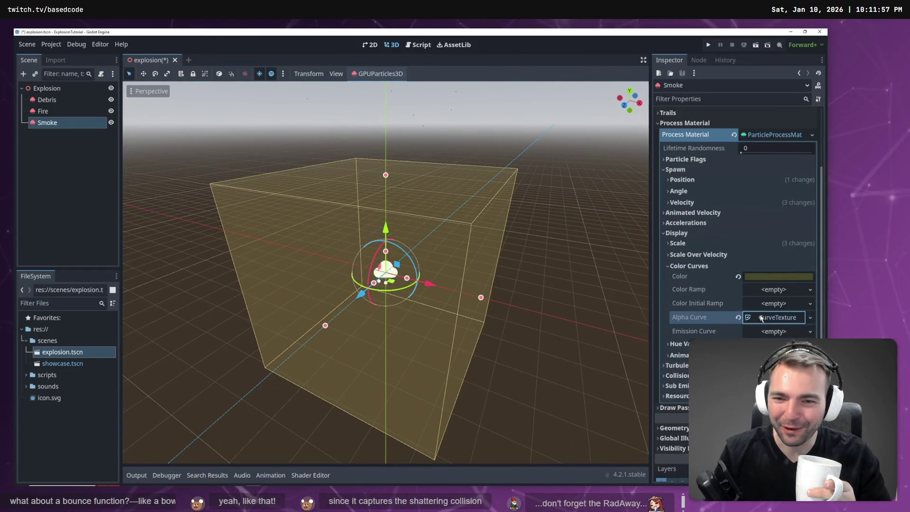
left_click(777, 323)
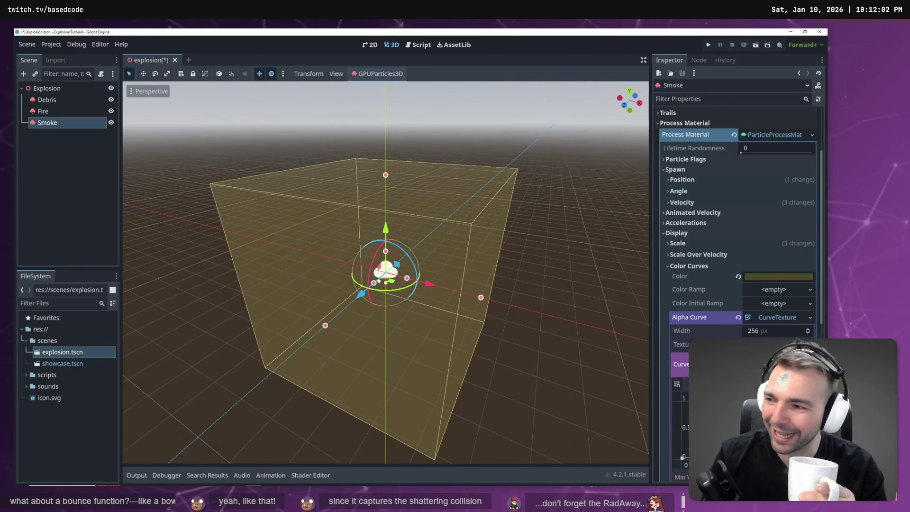
Run the scene twice to preview the smoke and the explosion
key("F6")
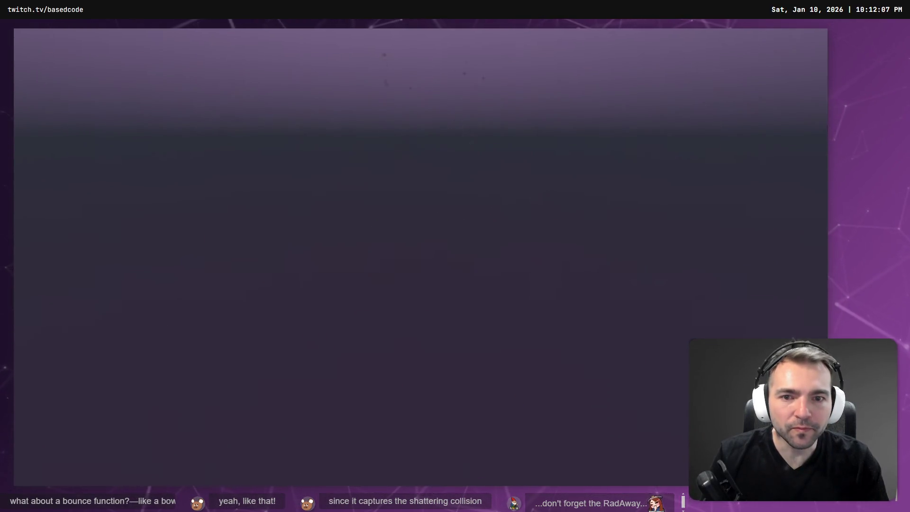
key("F8")
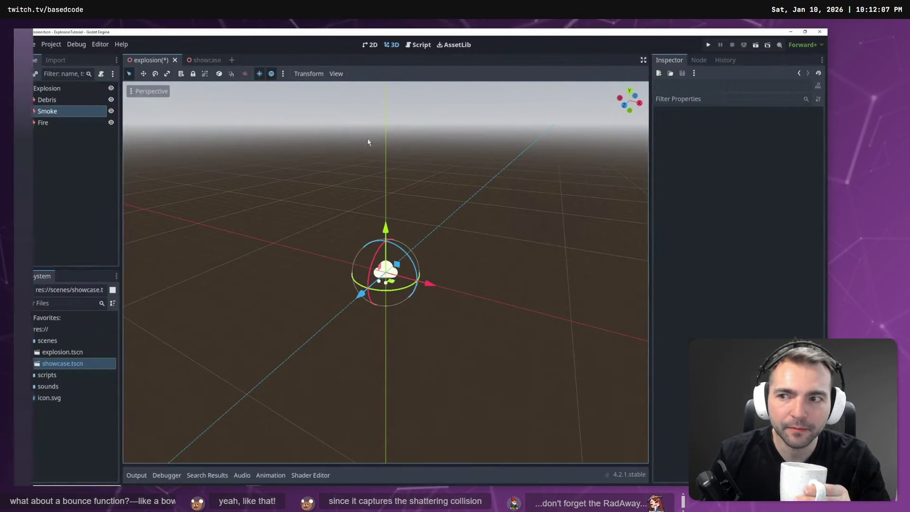
key("F6")
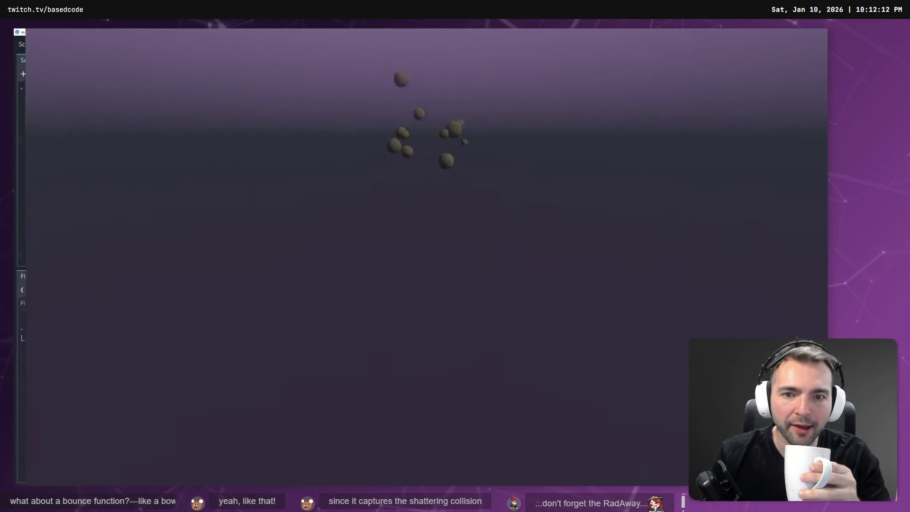
key("F8")
Add an AudioStreamPlayer3D under Explosion with explosion.wav as its stream, named ExplosionSound
right_click(52, 88)
left_click(76, 95)
type("Audi")
double_click(365, 250)
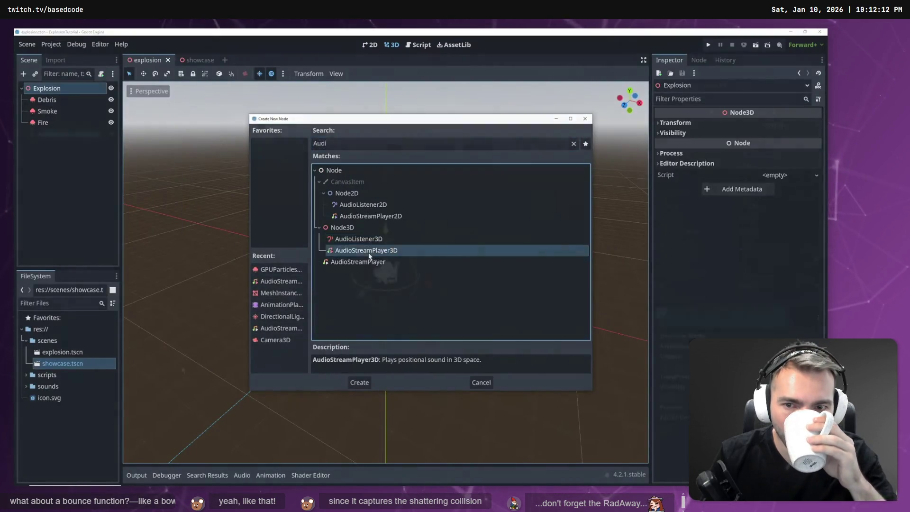
left_click(26, 386)
left_click_drag(62, 397, 787, 135)
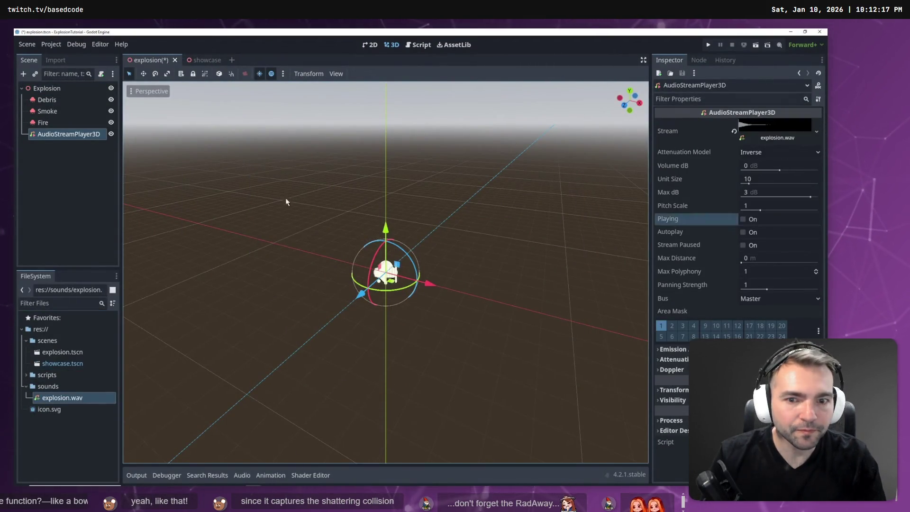
left_click(66, 134)
left_click(66, 134)
type("ExplosionSound")
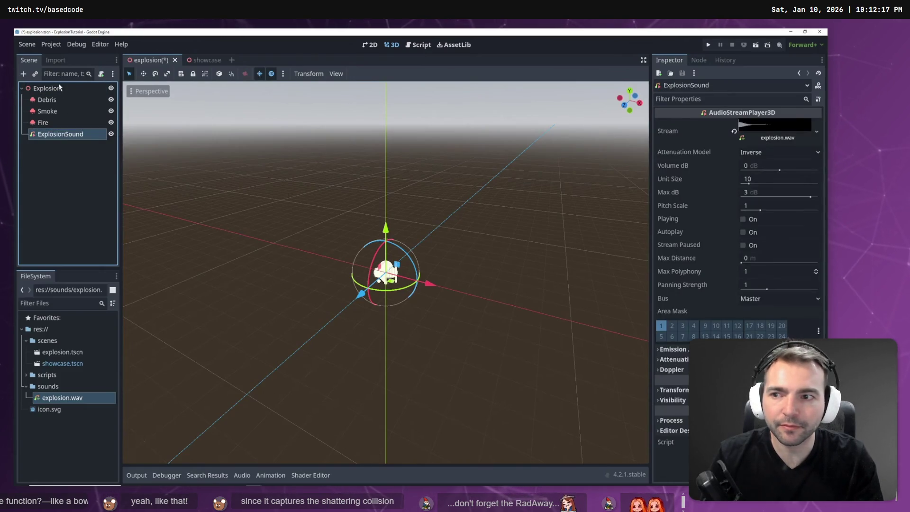
Attach a new explosion.gd script to the Explosion node
right_click(59, 87)
left_click(54, 122)
key("Return")
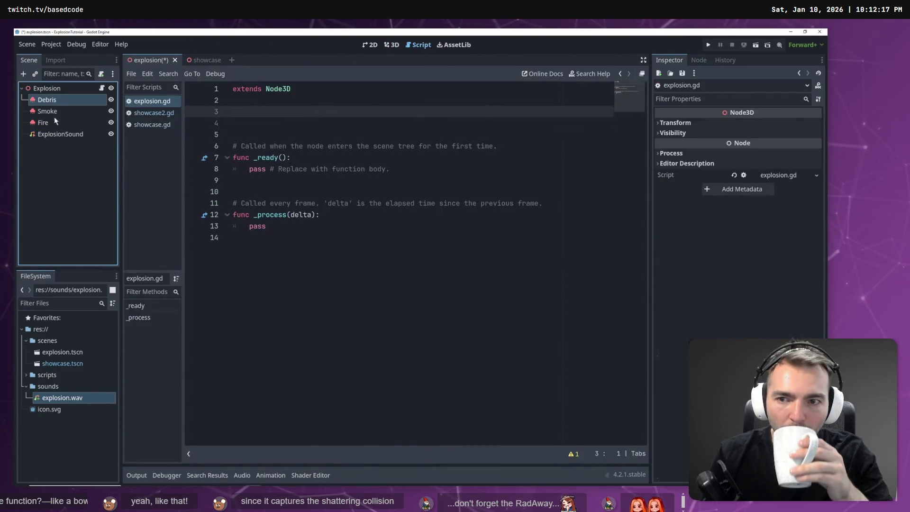
Reference Debris, Smoke, Fire and ExplosionSound, and write explode() setting each emitter's emitting to true
left_click(51, 134, "shift")
left_click_drag(239, 119, 239, 113)
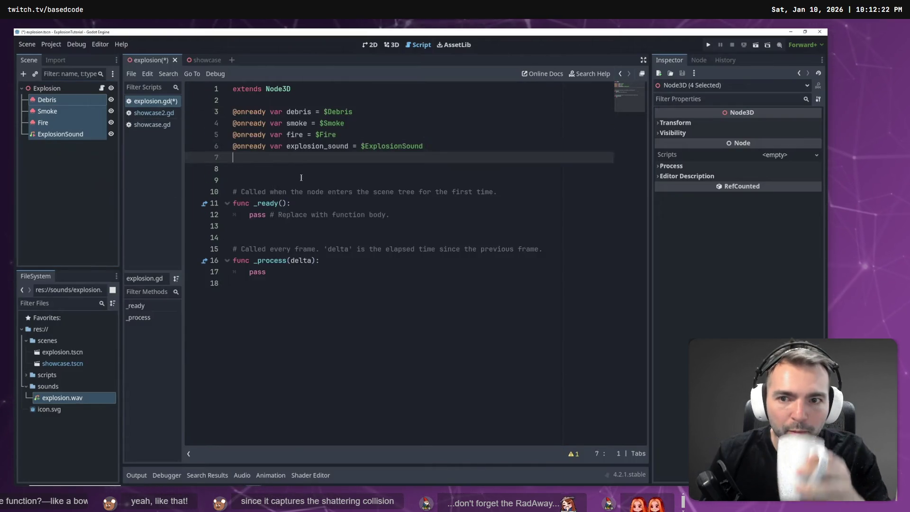
left_click_drag(235, 271, 232, 182)
type("f")
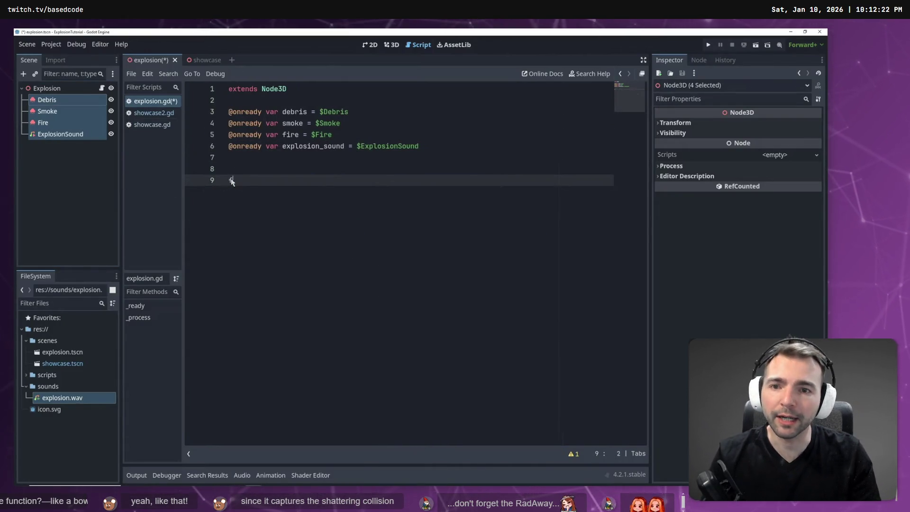
type("unc explode():")
key("Return")
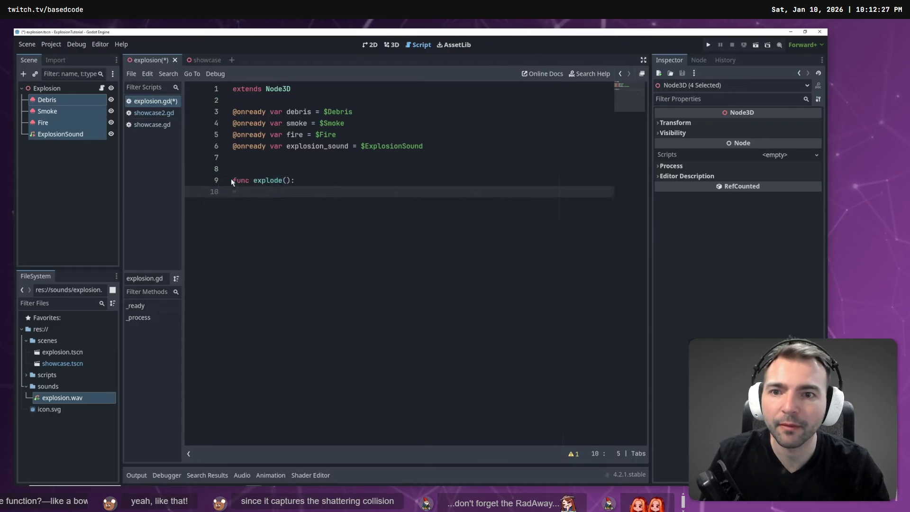
type("debris.emitting = true")
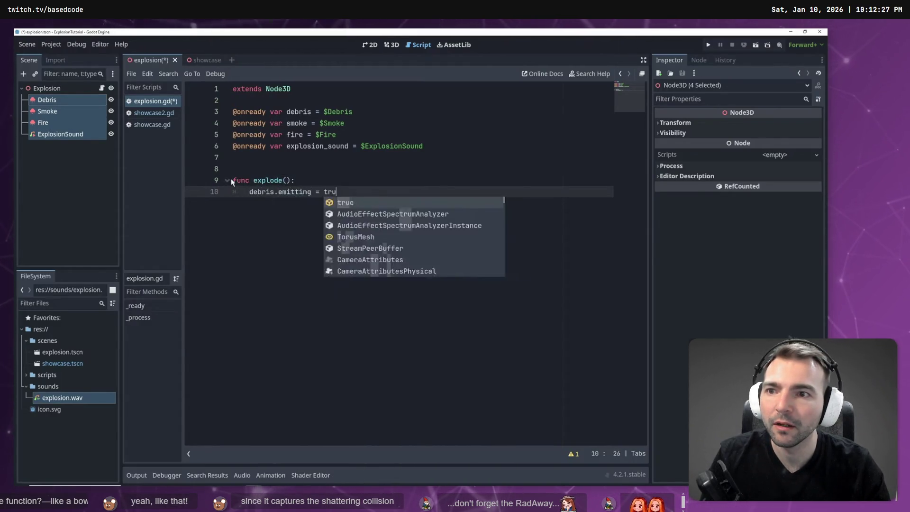
key("Return")
type("smoke.emitting = true")
key("Return")
type("fire.emitting = true")
key("Return")
type("explosion_sound.play(")
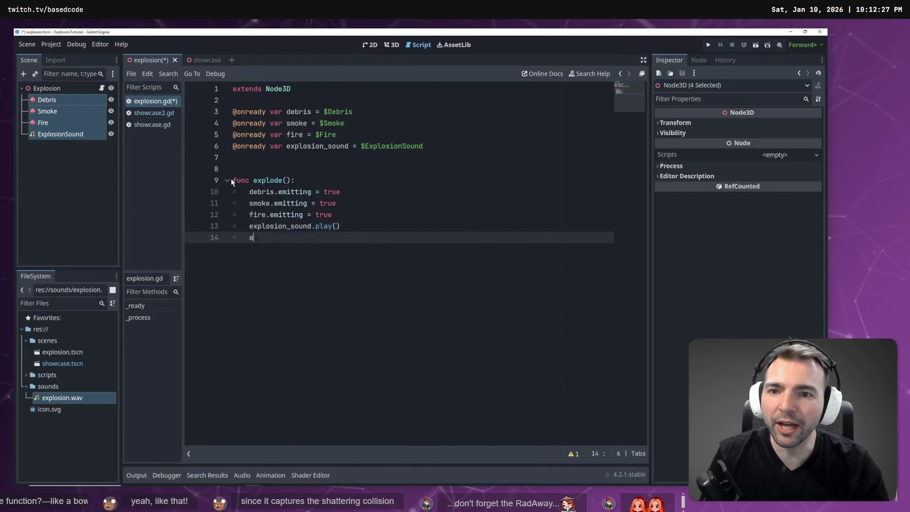
Pause the tutorial and return to the Godot project's Main scene
left_click(575, 238)
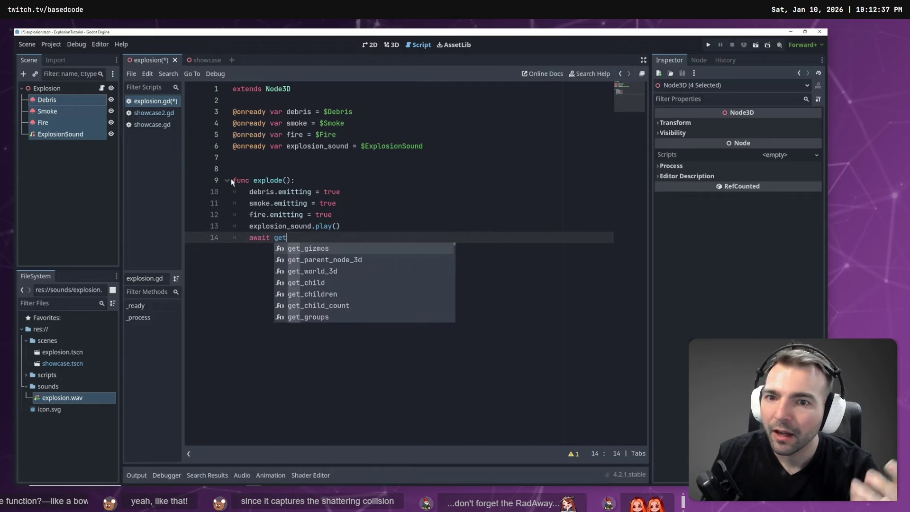
mouse_move(335, 123)
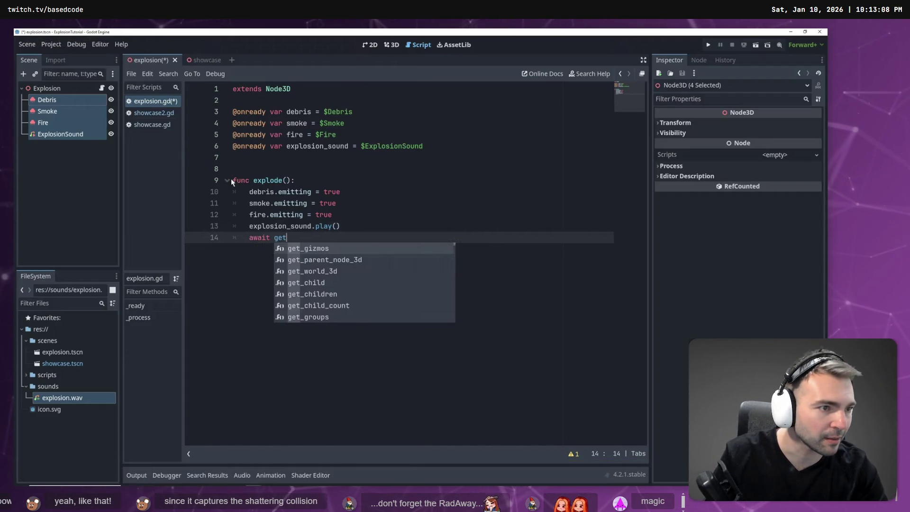
key("alt+Tab")
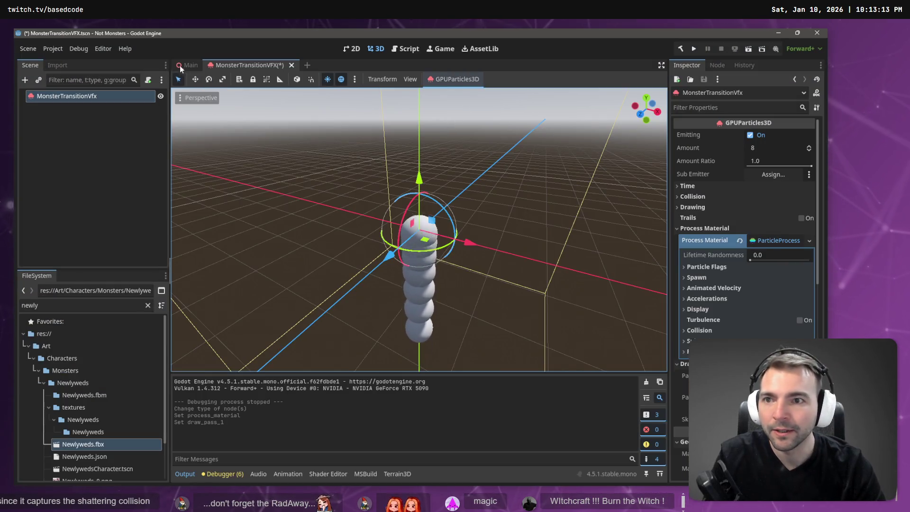
left_click(190, 65)
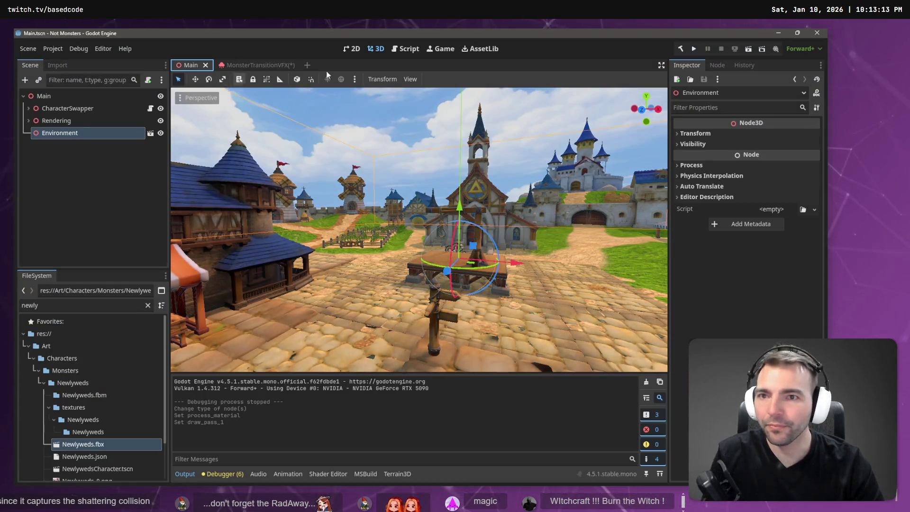
Show CameraLookController.cs in the script editor and collapse the Newlyweds folder
left_click(405, 48)
left_click(209, 121)
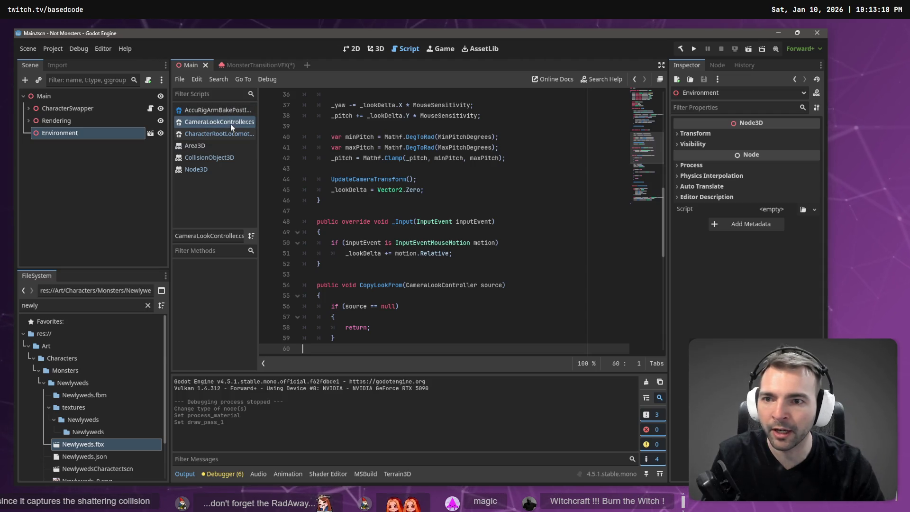
left_click(75, 383)
left_click(43, 382)
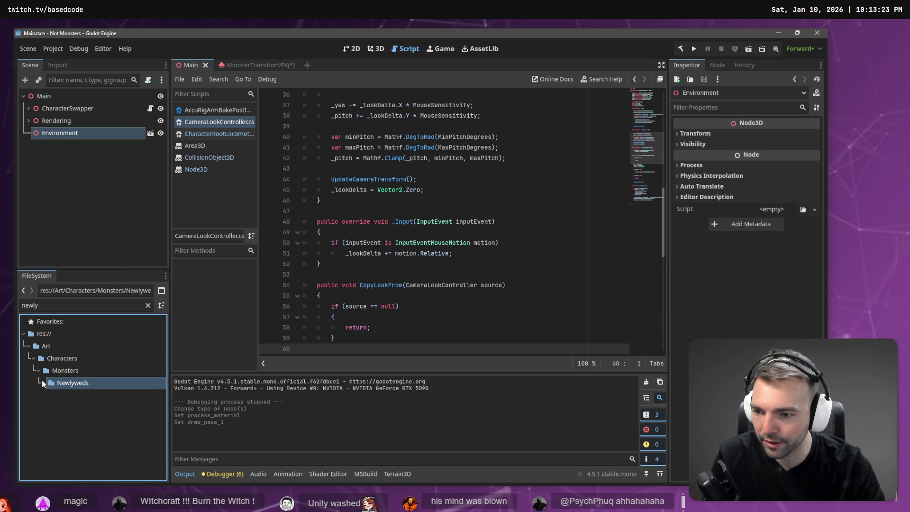
Clear the FileSystem filter and browse the project tree to select Character.tscn
left_click(147, 305)
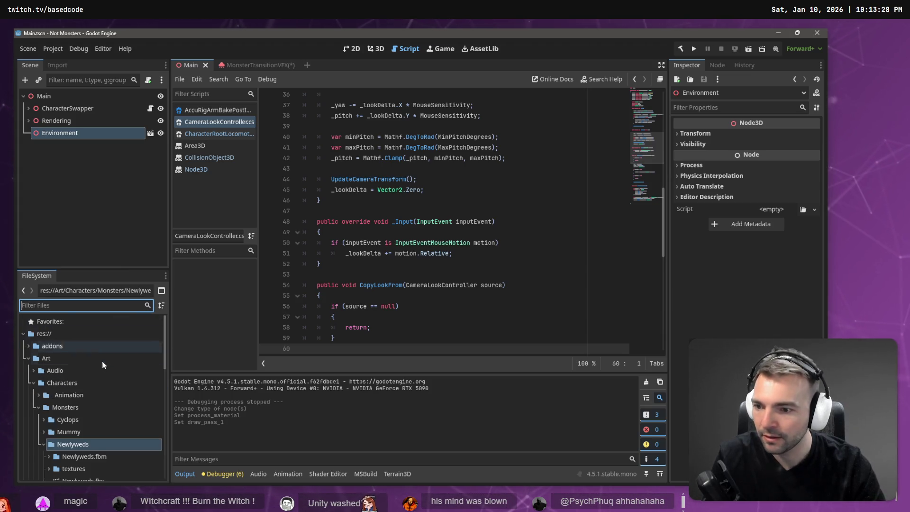
scroll(75, 364, "down", 2)
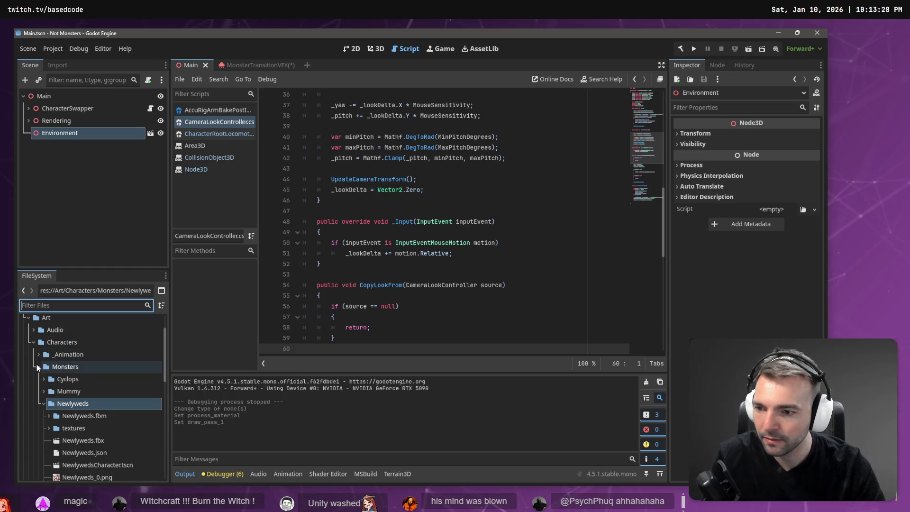
left_click(38, 366)
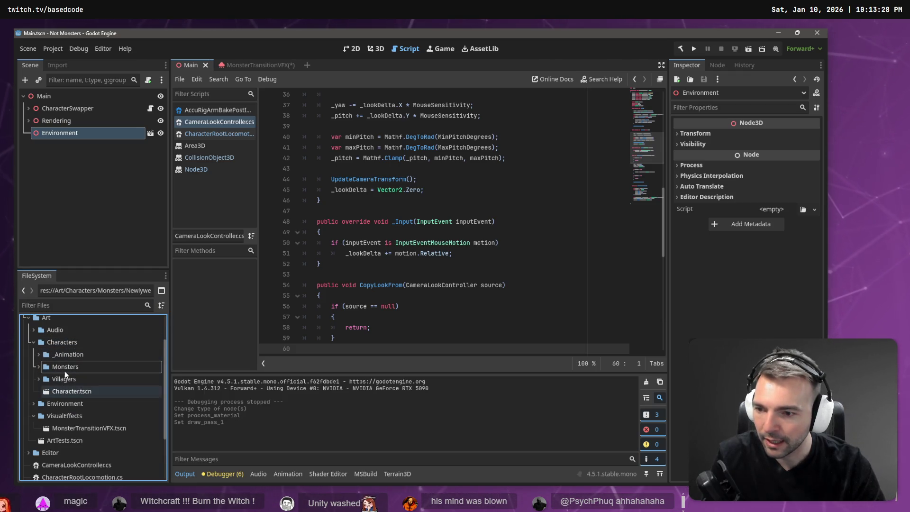
scroll(65, 425, "down", 3)
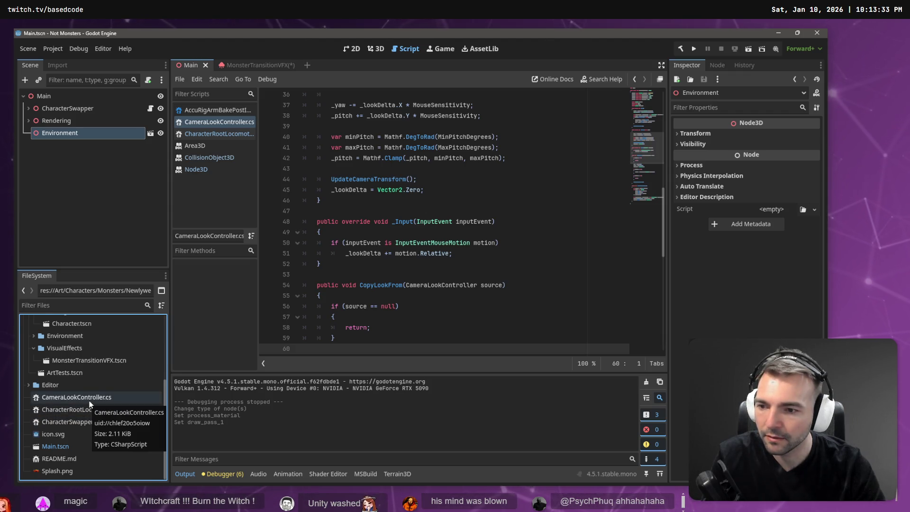
scroll(89, 400, "up", 4)
left_click(78, 412)
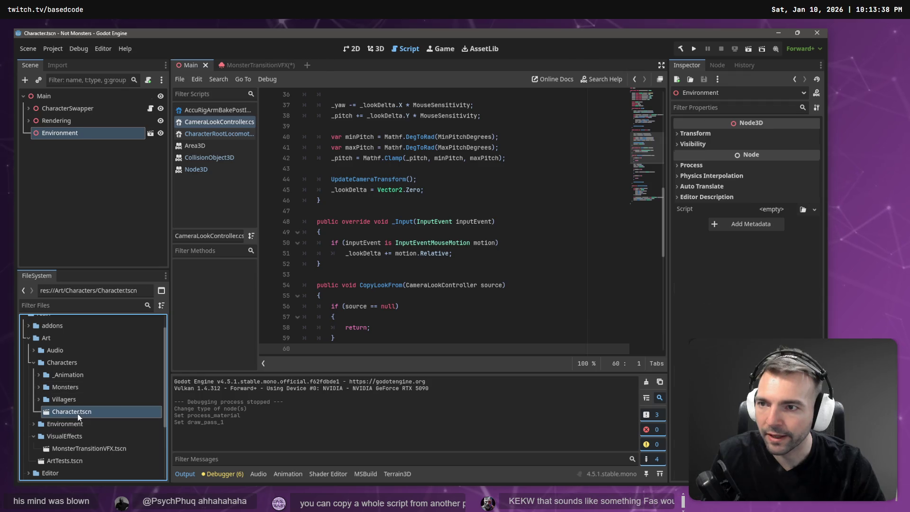
Open Character.tscn, move CharacterRootLocomotion.cs into Art/Characters, and open that script
double_click(79, 416)
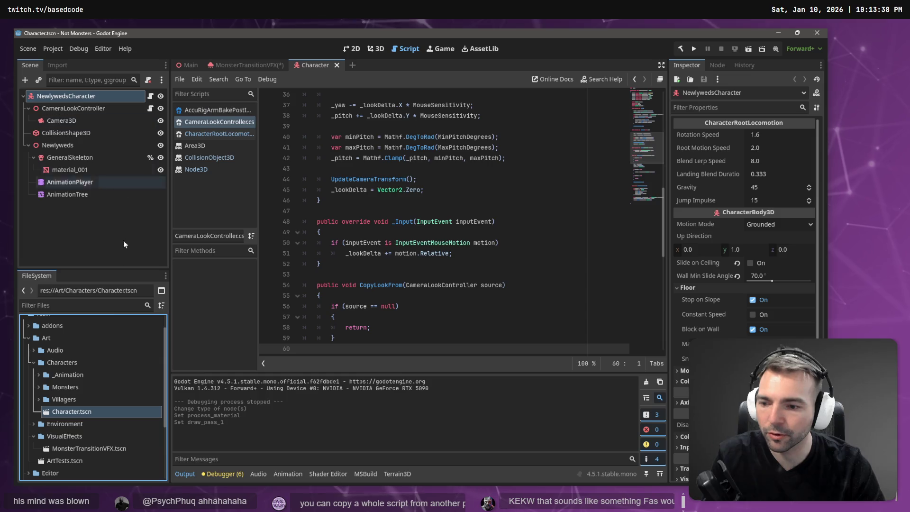
scroll(92, 437, "down", 3)
left_click_drag(97, 409, 100, 399)
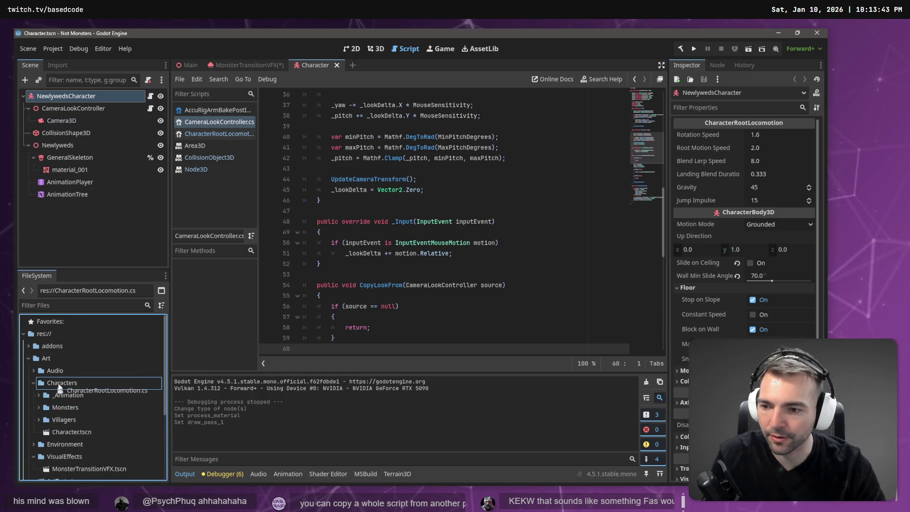
left_click_drag(76, 379, 75, 378)
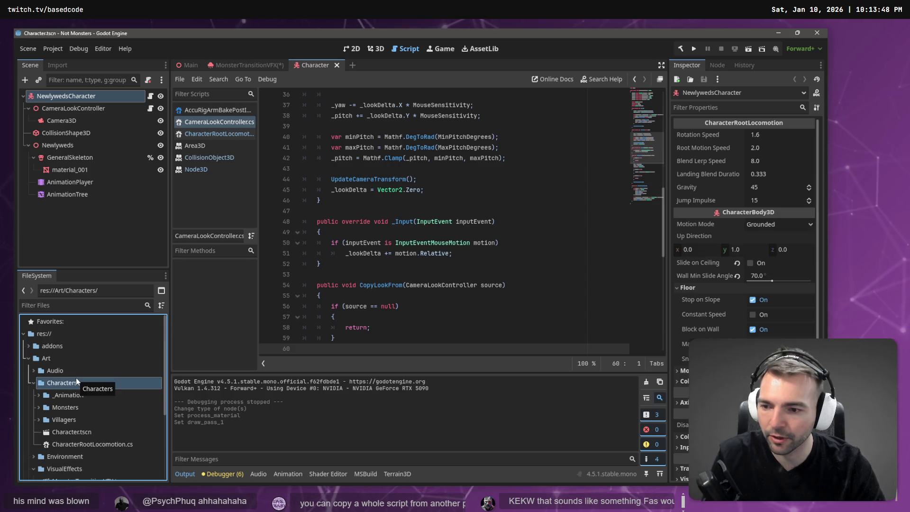
left_click(78, 434)
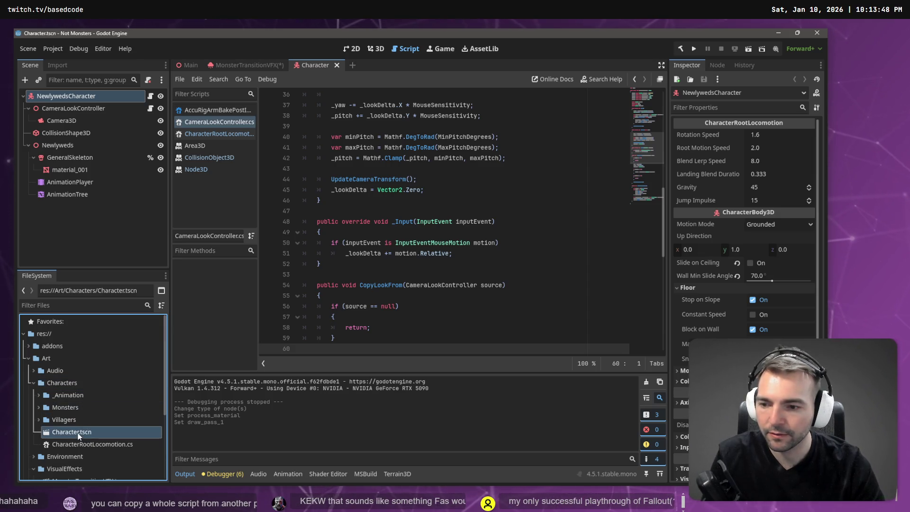
double_click(81, 442)
scroll(435, 273, "up", 10)
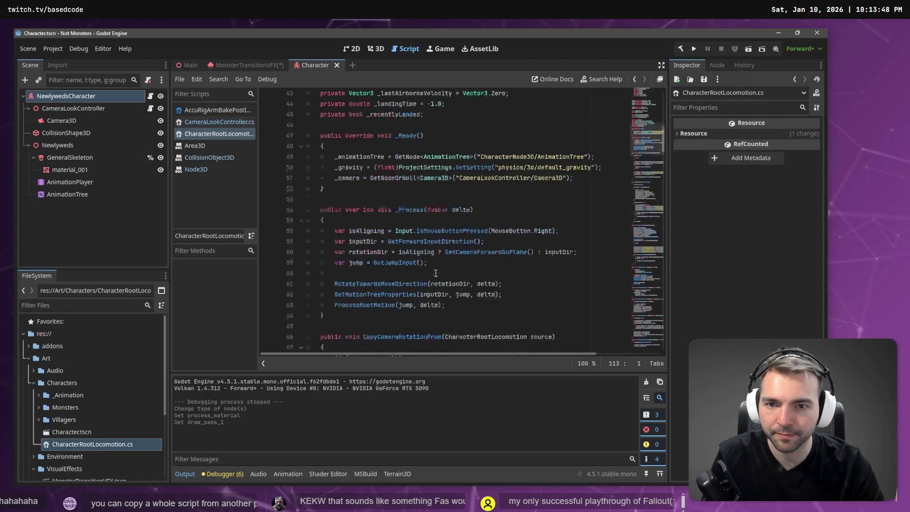
Drag a $CameraLookController reference into line 24 of CharacterRootLocomotion.cs, then cut it out again
scroll(436, 273, "up", 10)
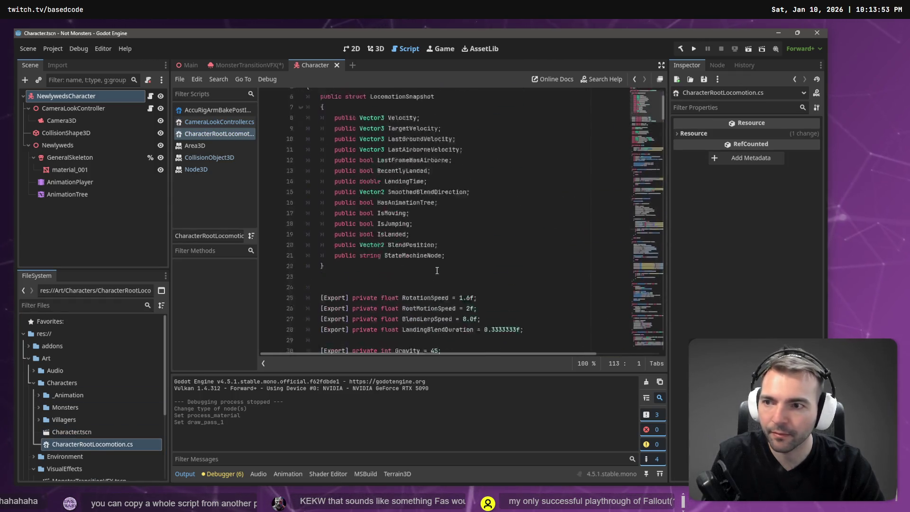
left_click(56, 97)
scroll(519, 266, "down", 3)
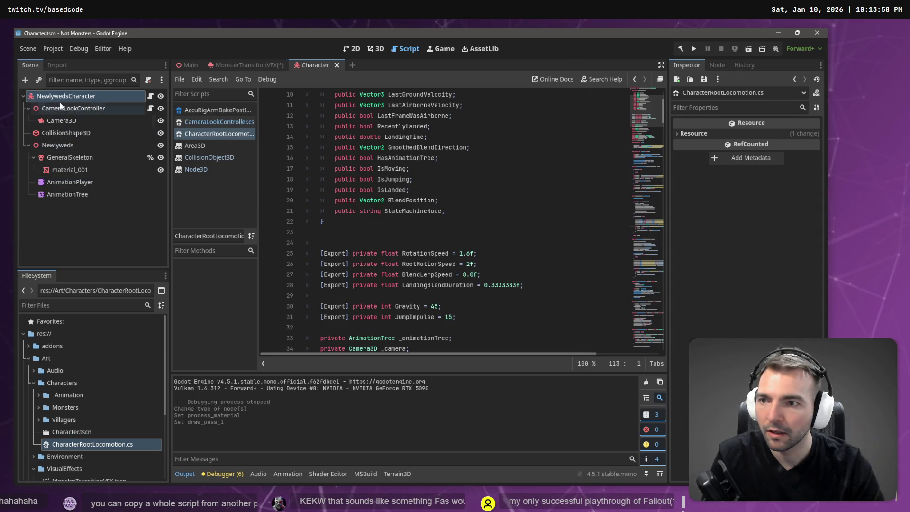
mouse_move(62, 111)
left_mouse_down()
mouse_move(332, 200)
mouse_move(353, 241)
left_mouse_up()
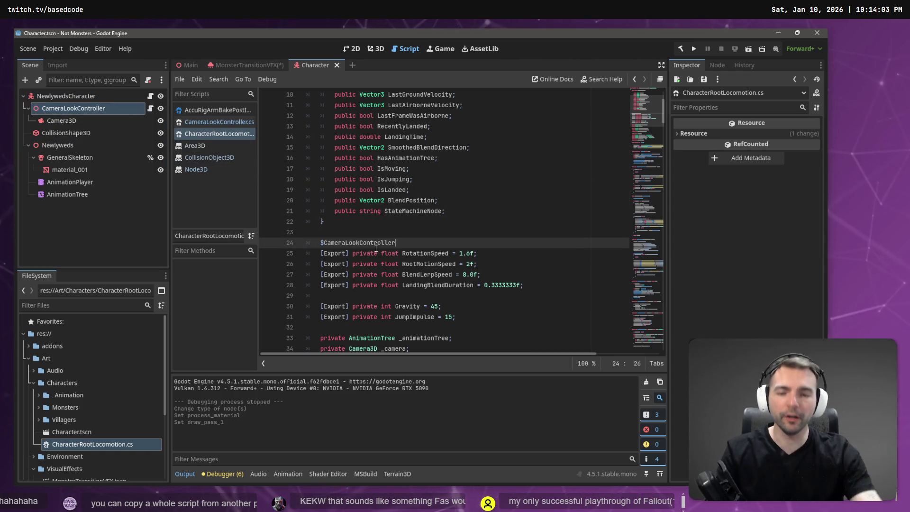
double_click(375, 244)
key("ctrl+x")
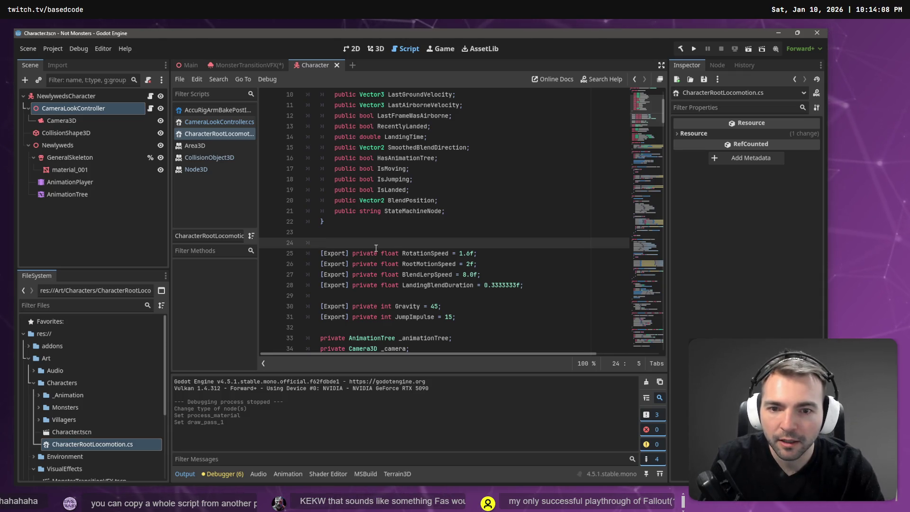
key("Left")
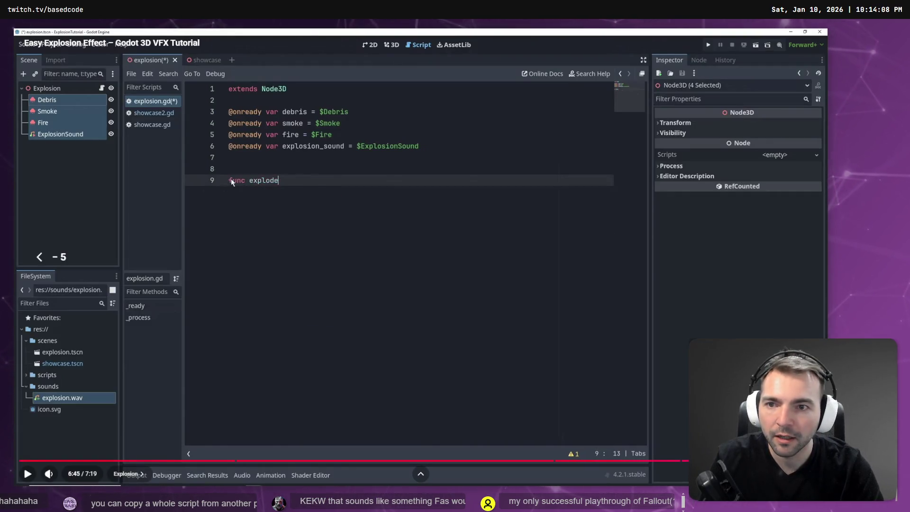
key("space")
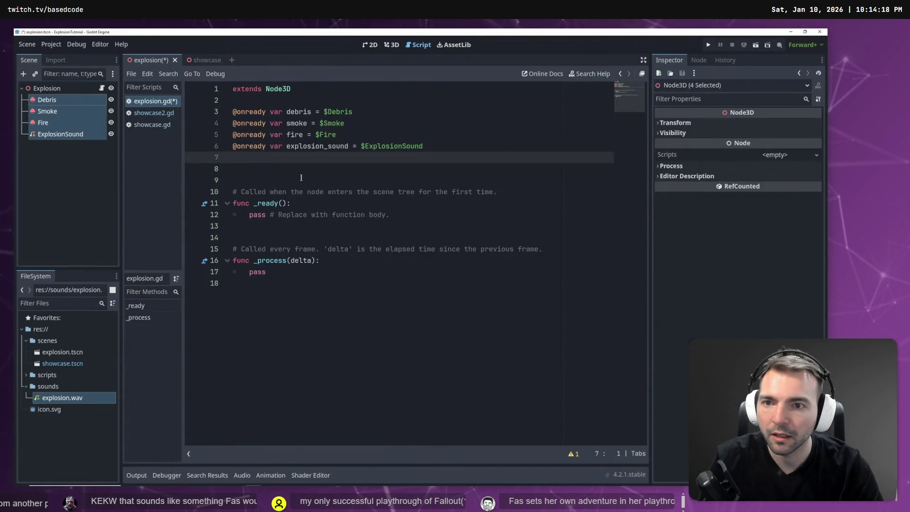
key("space")
key("alt+Tab")
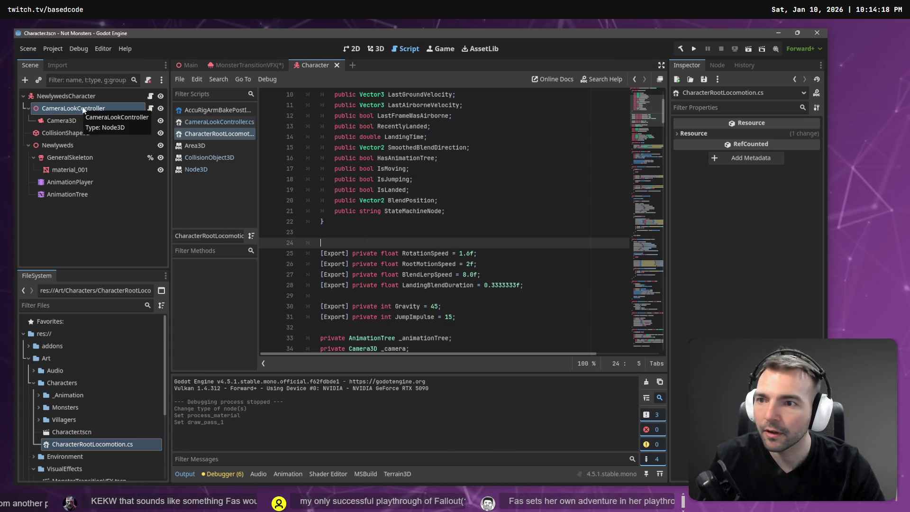
Open a blank line 24 and drag a CollisionShape3D node reference into it
scroll(291, 194, "up", 2)
scroll(291, 194, "down", 3)
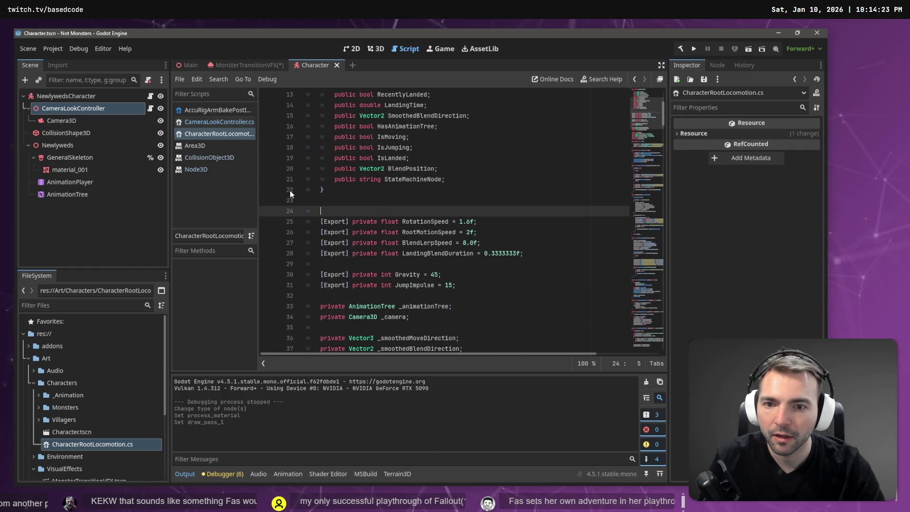
key("Return")
key("Up")
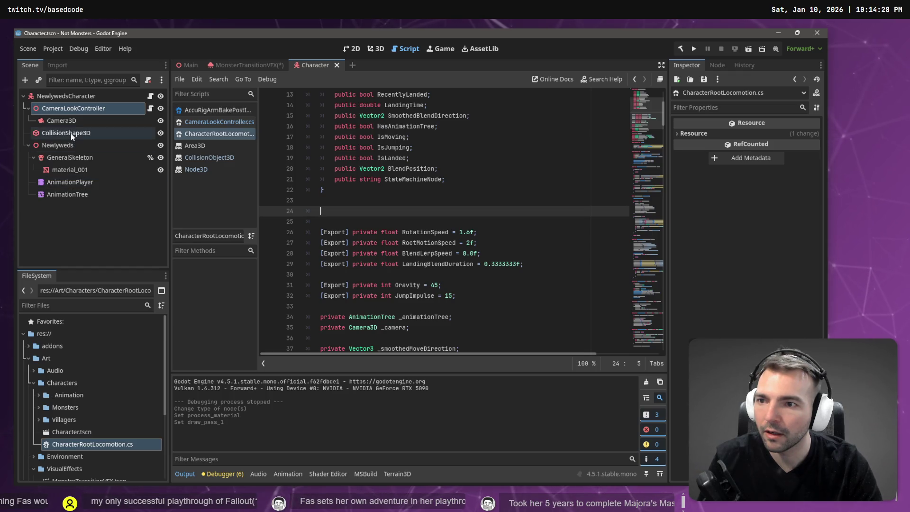
left_click(71, 134)
left_click(342, 212)
left_click(129, 135)
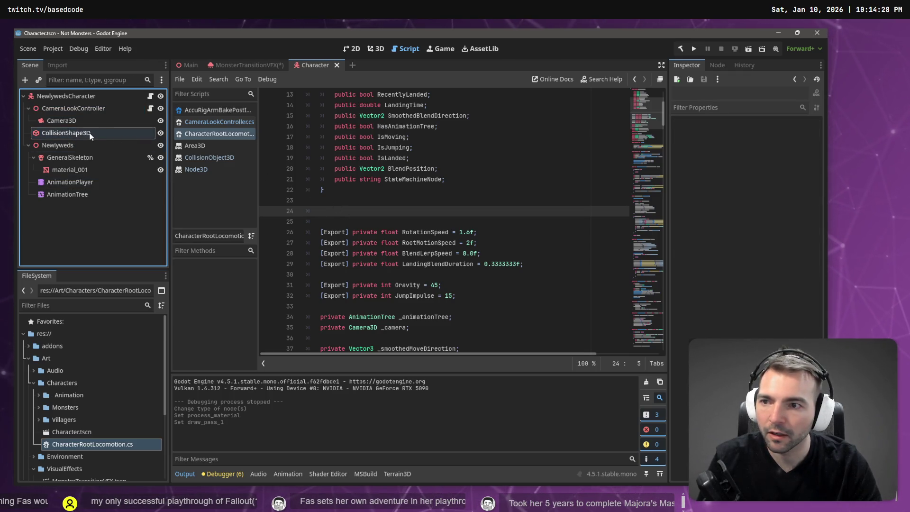
left_click(220, 147)
left_click(100, 133)
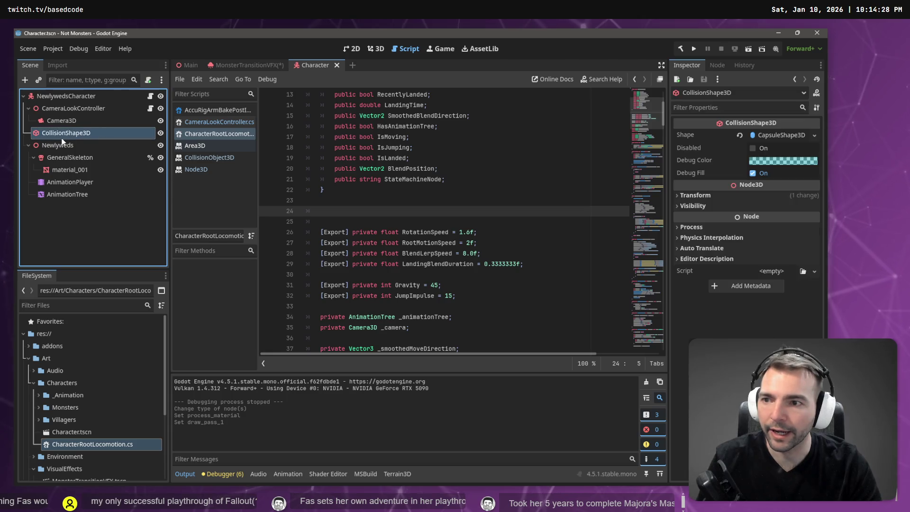
mouse_move(66, 133)
left_mouse_down()
mouse_move(215, 154)
mouse_move(349, 211)
left_mouse_up()
Complete line 24 as 'CollisionShape3D _collision = $CollisionShape3D;' and run the project, which fails
key("ctrl+z")
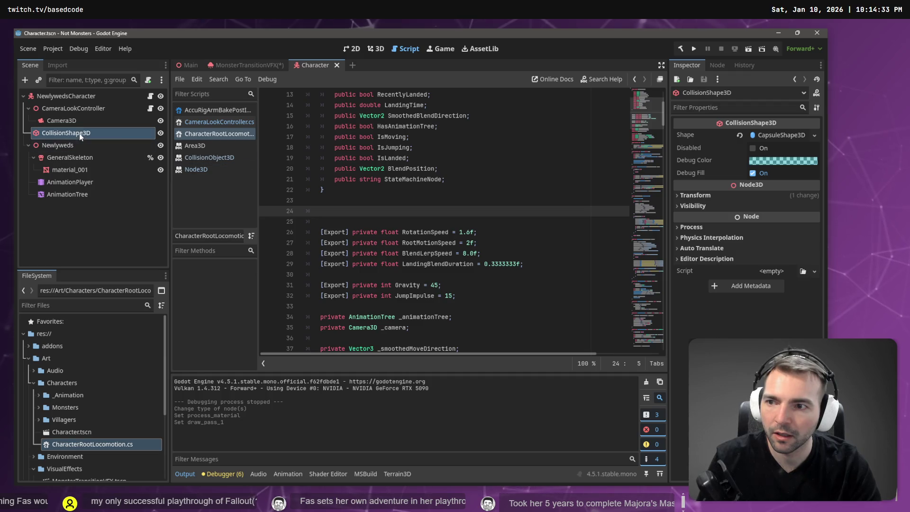
mouse_move(71, 133)
left_mouse_down()
mouse_move(57, 145)
mouse_move(349, 195)
mouse_move(362, 212)
left_mouse_up()
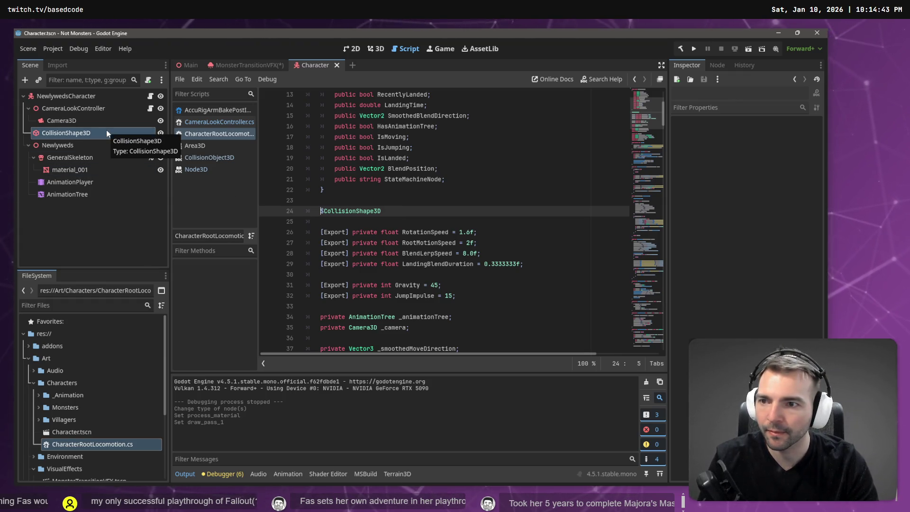
type("C")
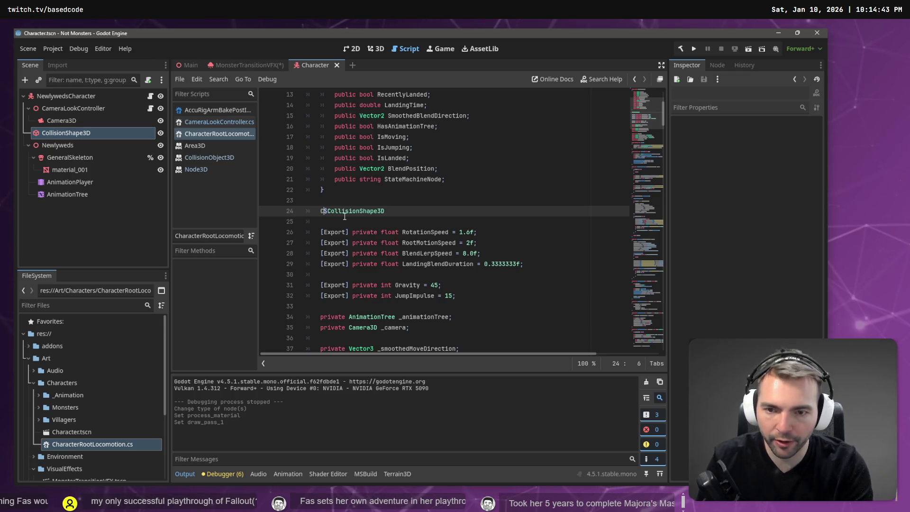
type("isionShape3")
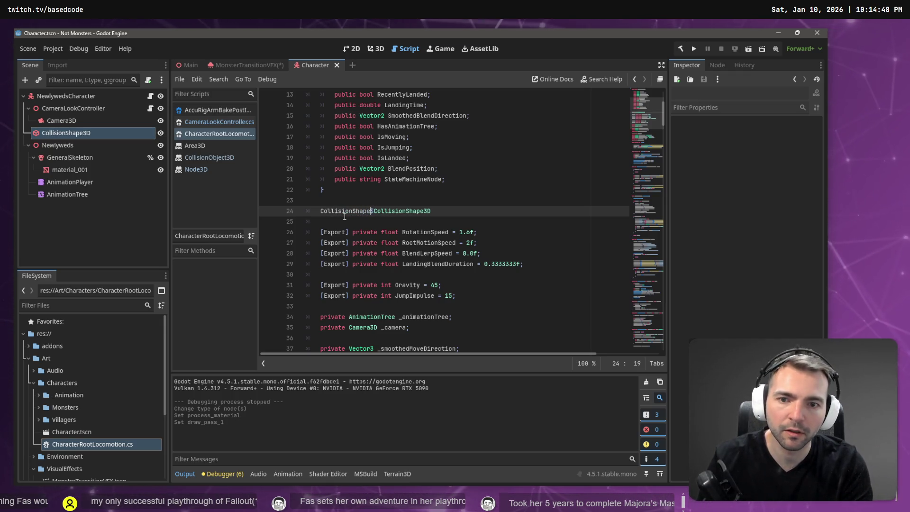
type("D collis")
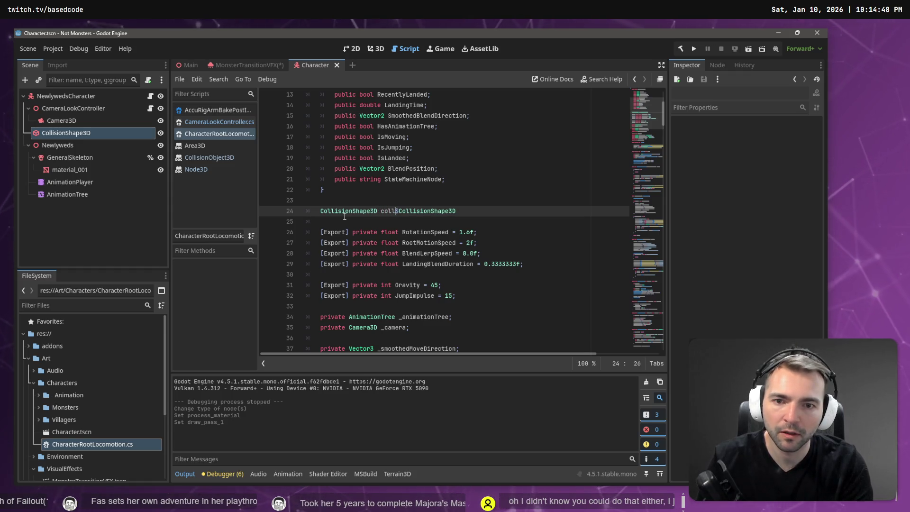
type("lision =")
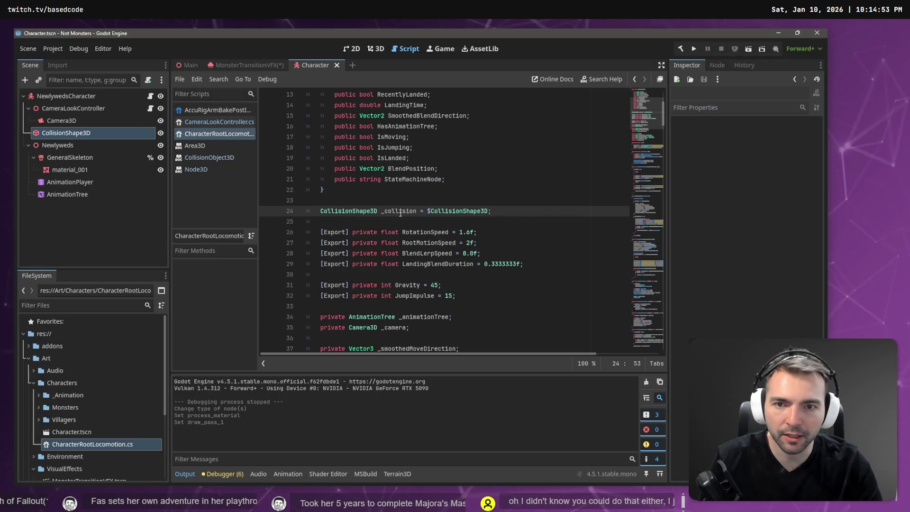
left_click(469, 179)
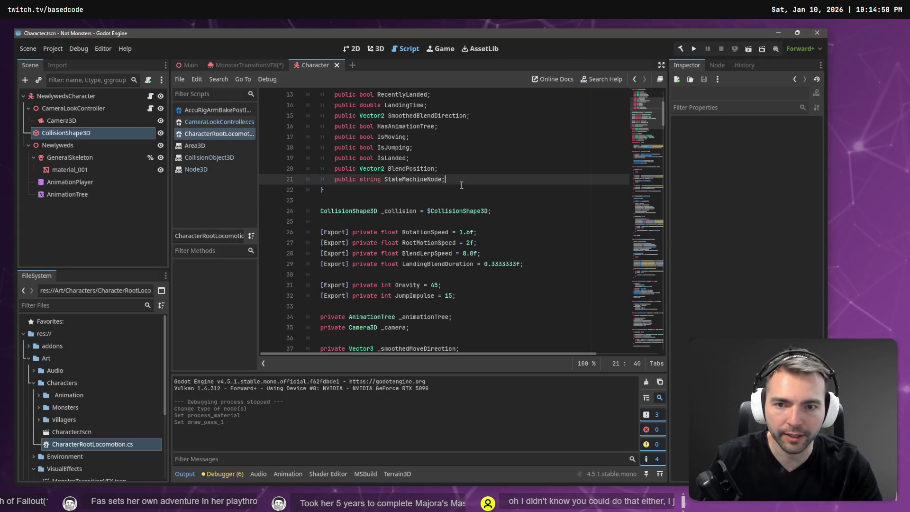
left_click(694, 48)
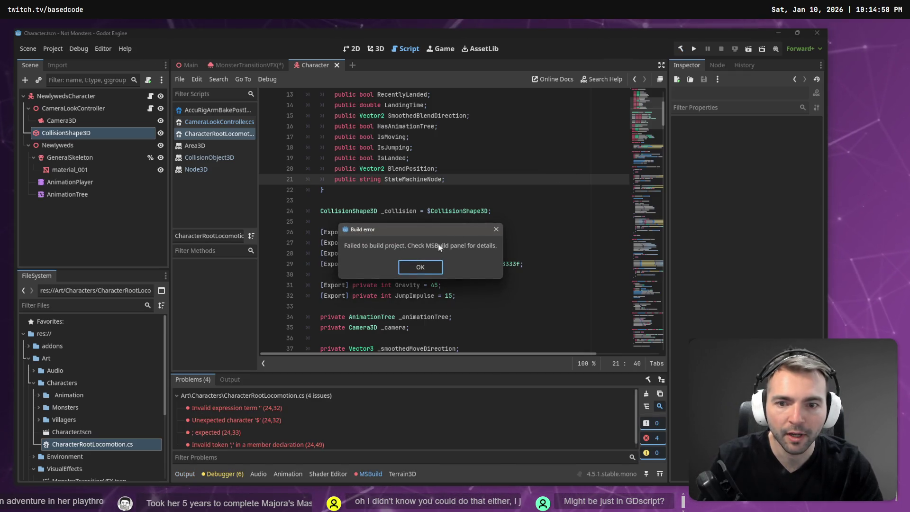
Prefix the _collision declaration on line 24 with private and rebuild, which still fails
left_click(420, 268)
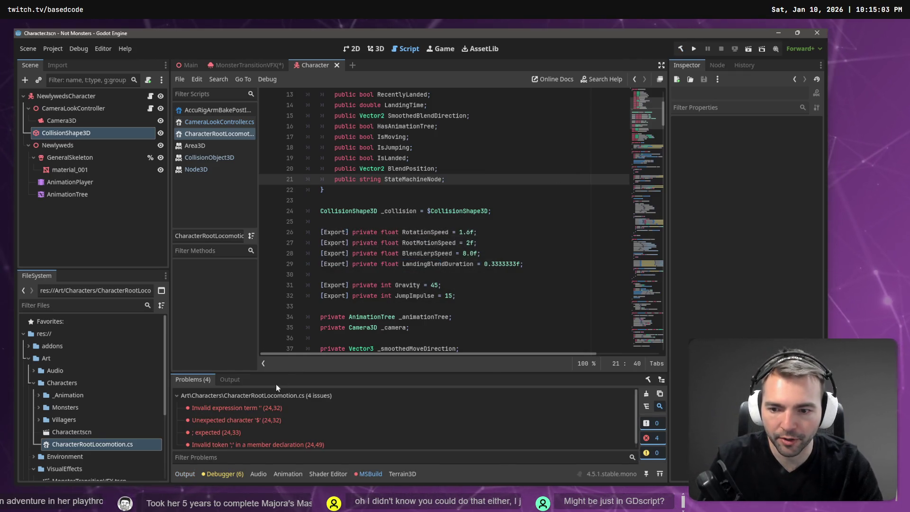
left_click(256, 406)
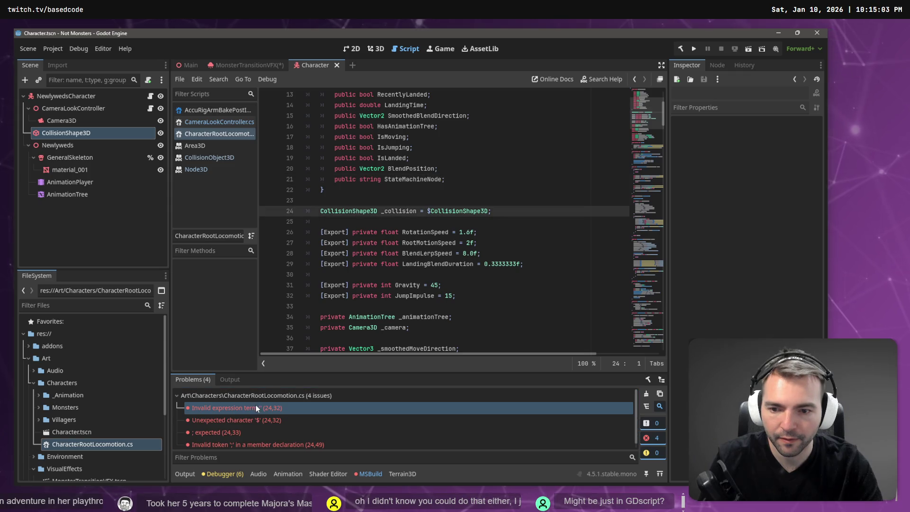
left_click(528, 211)
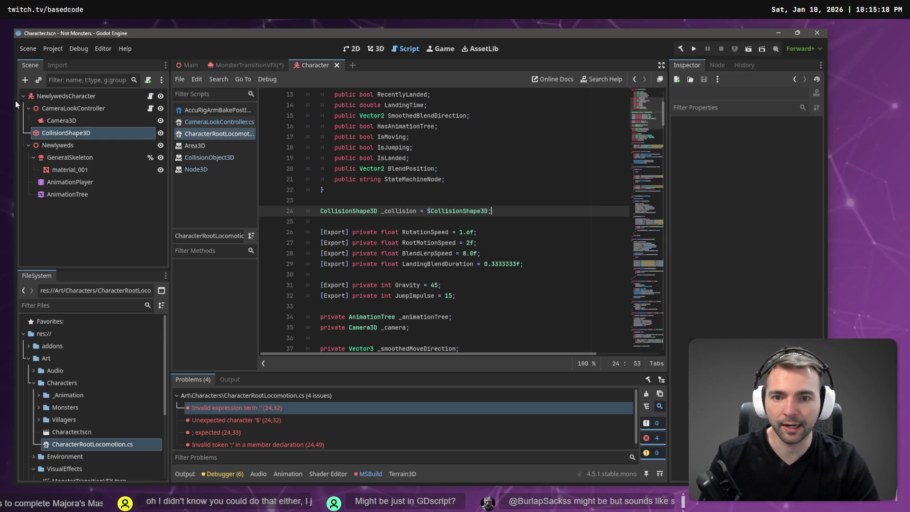
left_click(296, 210)
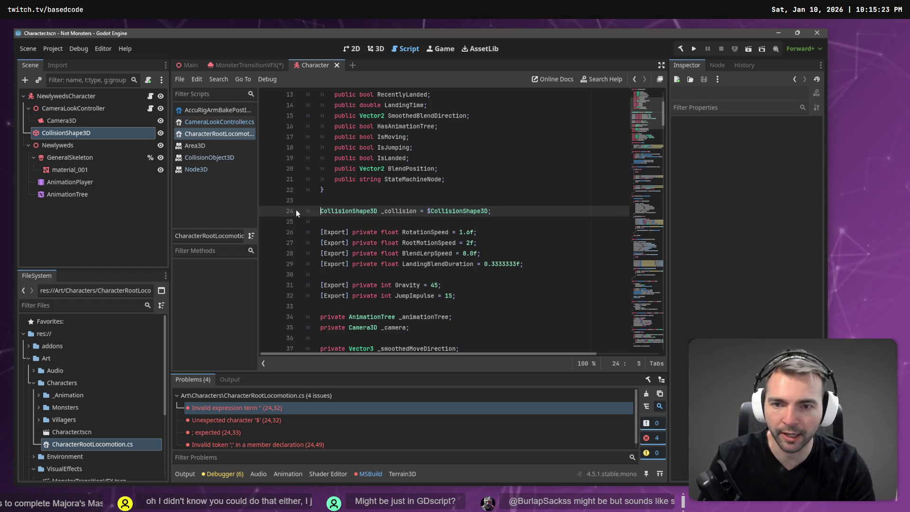
key("Home")
type("private")
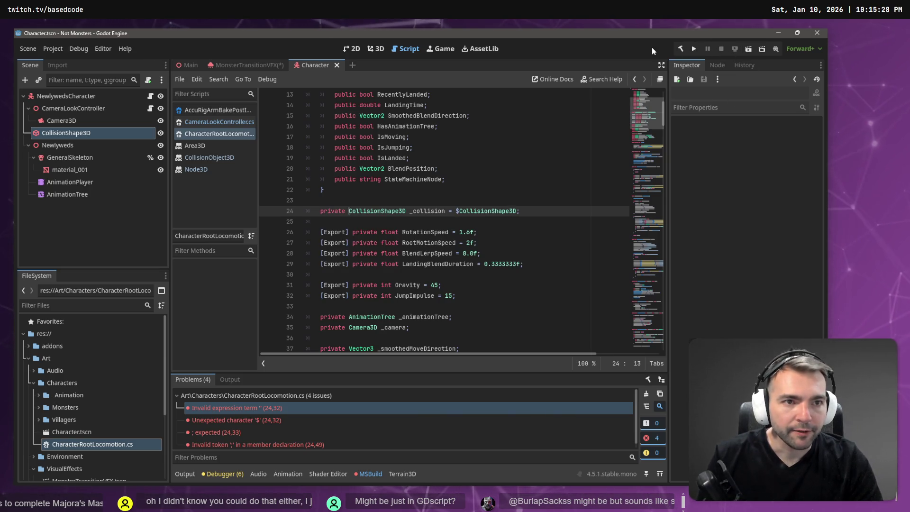
left_click(681, 49)
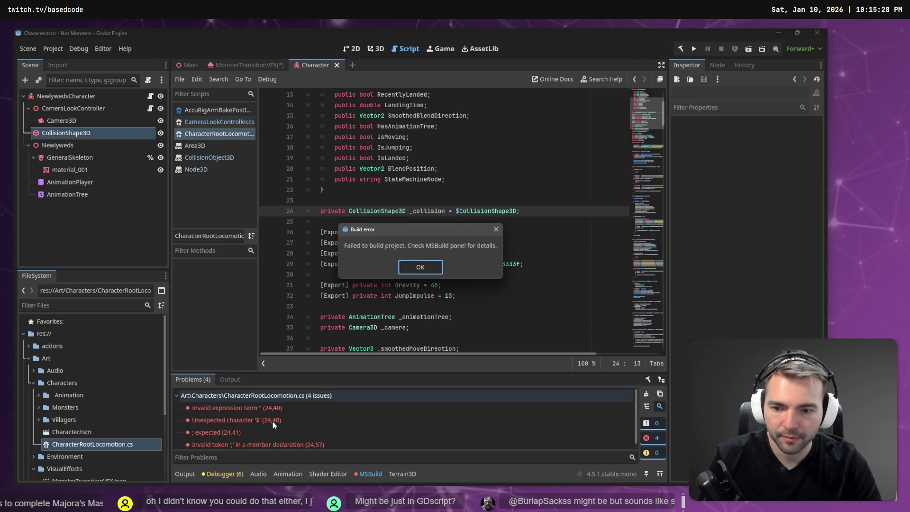
Delete the _collision declaration from line 24 and save the script
left_click(417, 268)
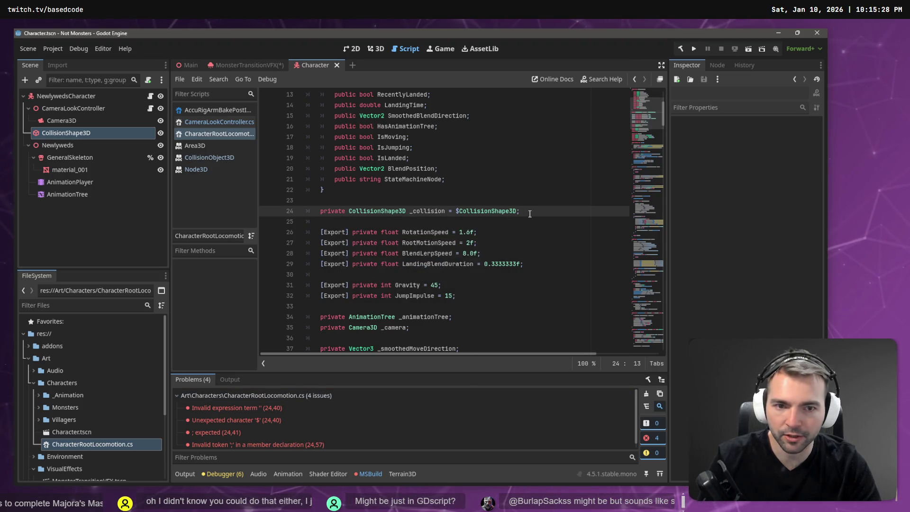
left_click(530, 212)
key("shift+Home")
key("shift+Home")
key("BackSpace")
key("BackSpace")
key("BackSpace")
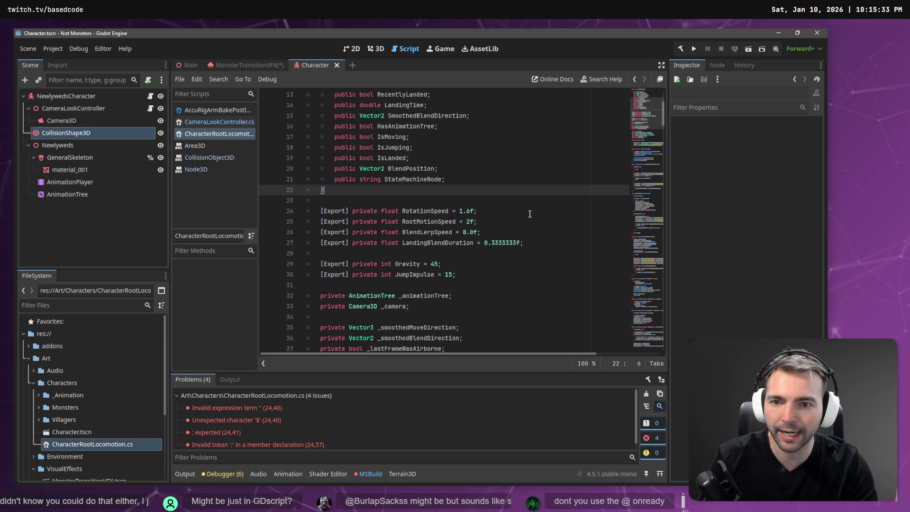
key("ctrl+s")
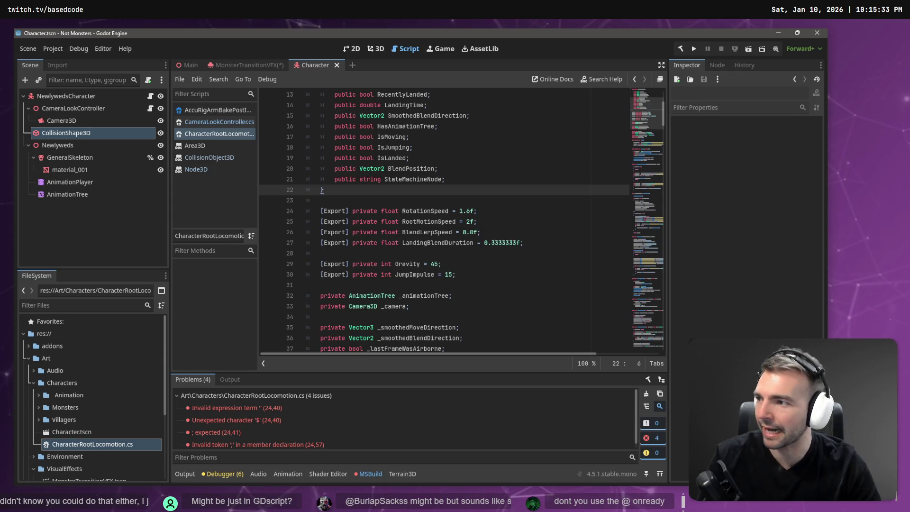
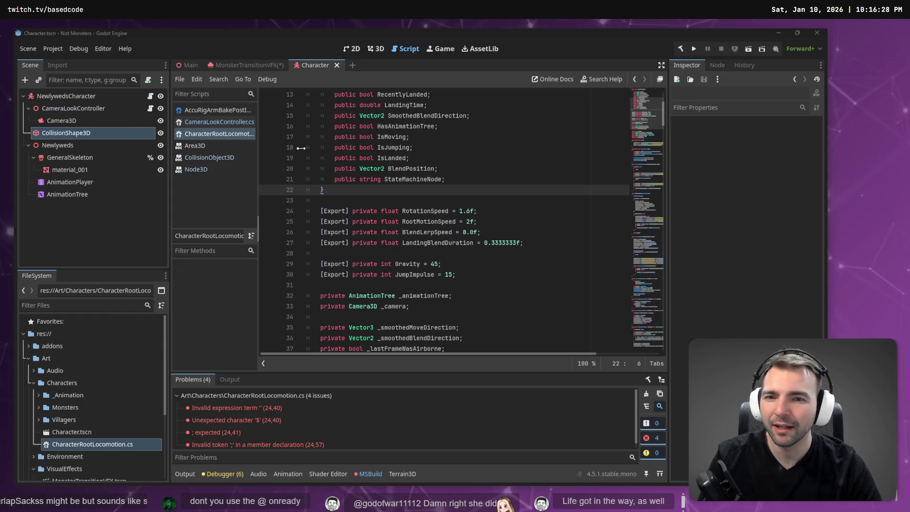
Select the three node lookup lines in _Ready of CharacterRootLocomotion.cs
left_click(467, 211)
scroll(461, 228, "down", 5)
scroll(461, 229, "down", 3)
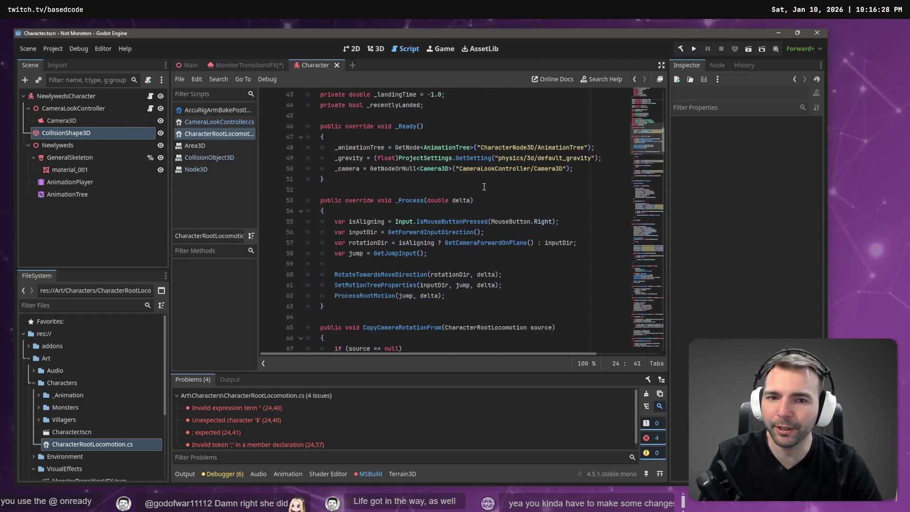
left_click_drag(573, 200, 228, 179)
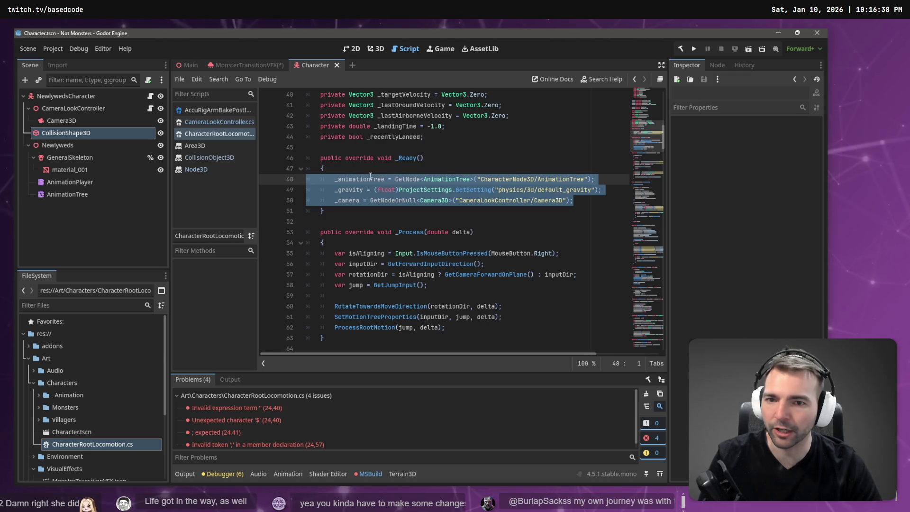
mouse_move(586, 204)
left_mouse_down()
mouse_move(545, 202)
mouse_move(403, 159)
mouse_move(187, 175)
left_mouse_up()
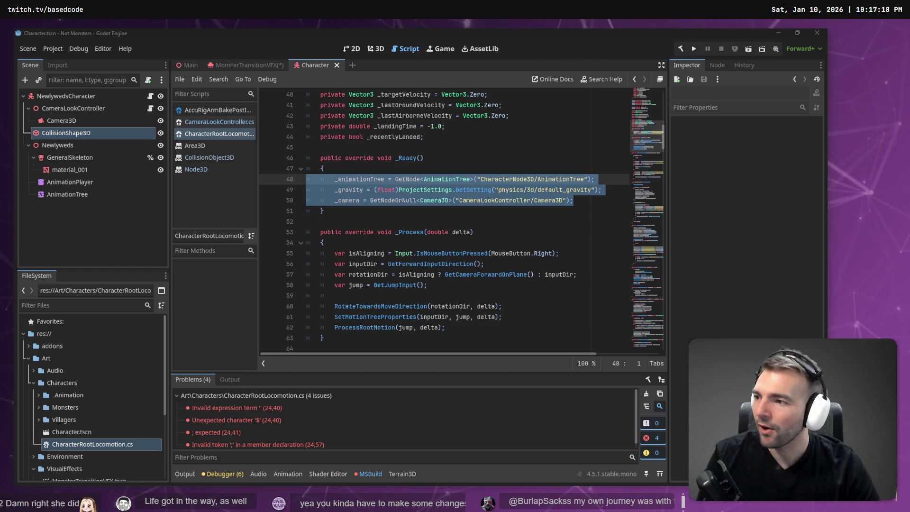
scroll(386, 200, "up", 13)
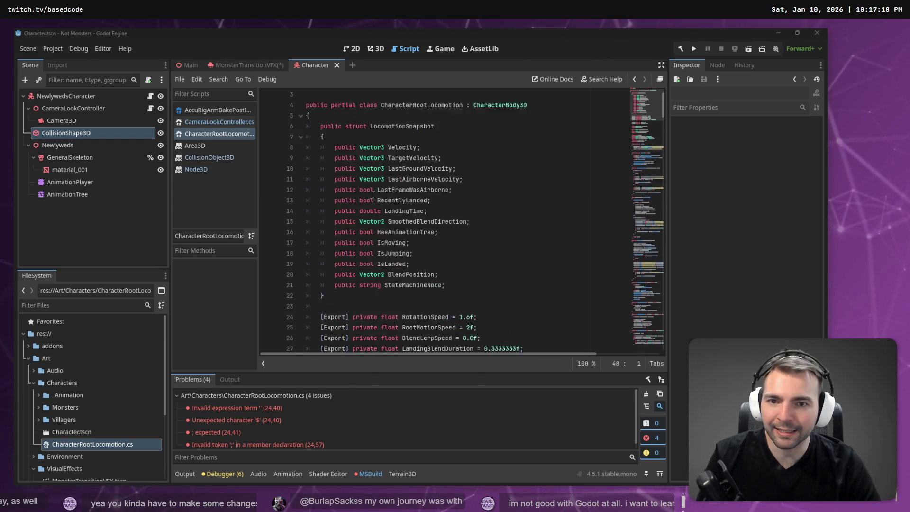
scroll(386, 199, "down", 7)
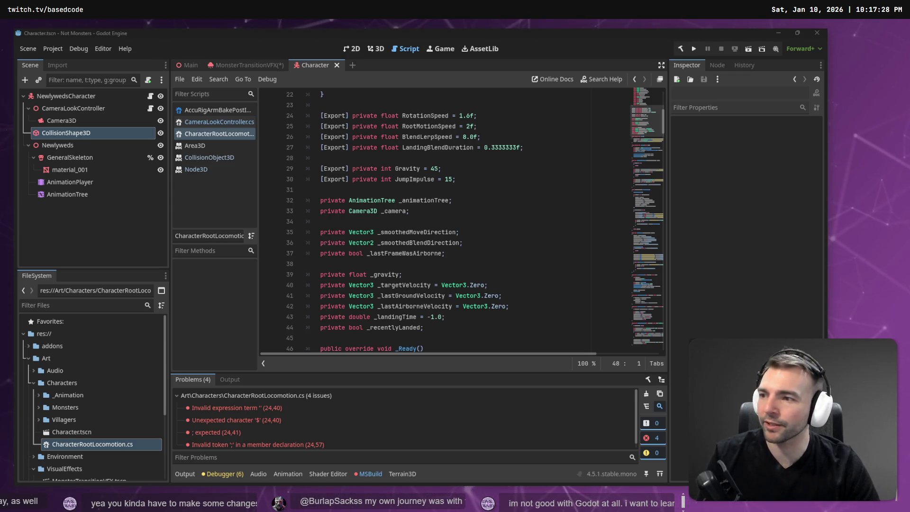
left_click(509, 205)
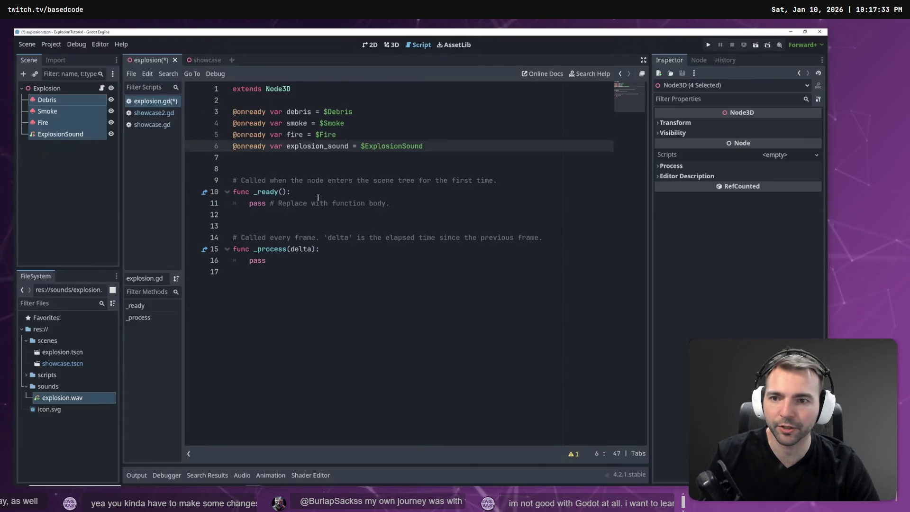
left_click(325, 201)
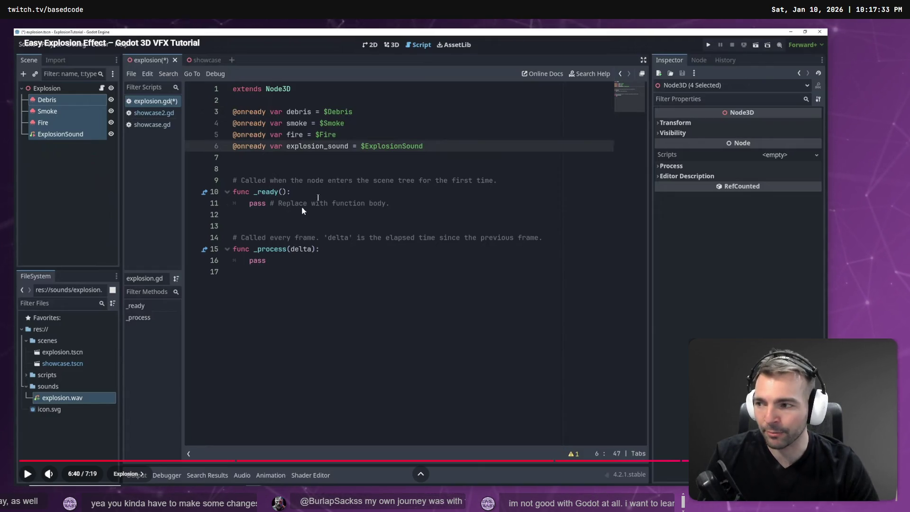
Rewind the tutorial to the Fire particles' sphere draw pass at 2:17, then switch to the cloud page
left_click(319, 204)
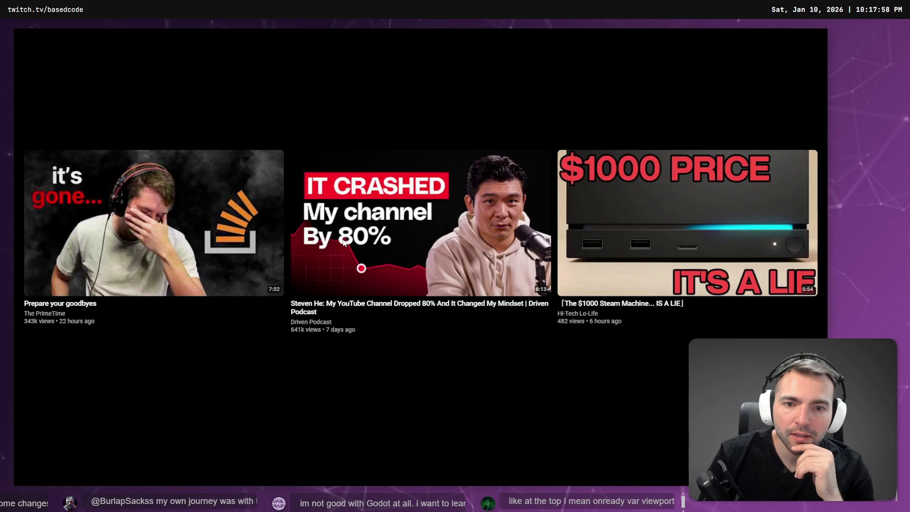
mouse_move(244, 27)
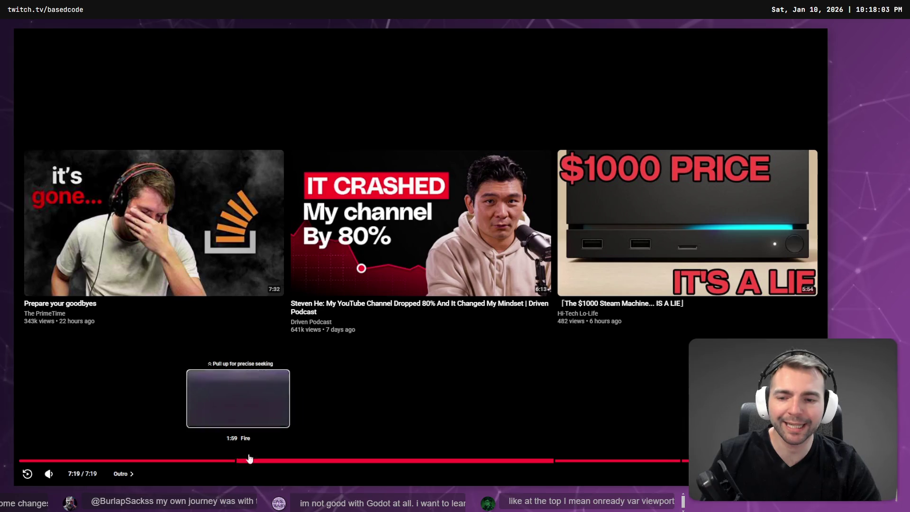
left_click_drag(184, 462, 237, 463)
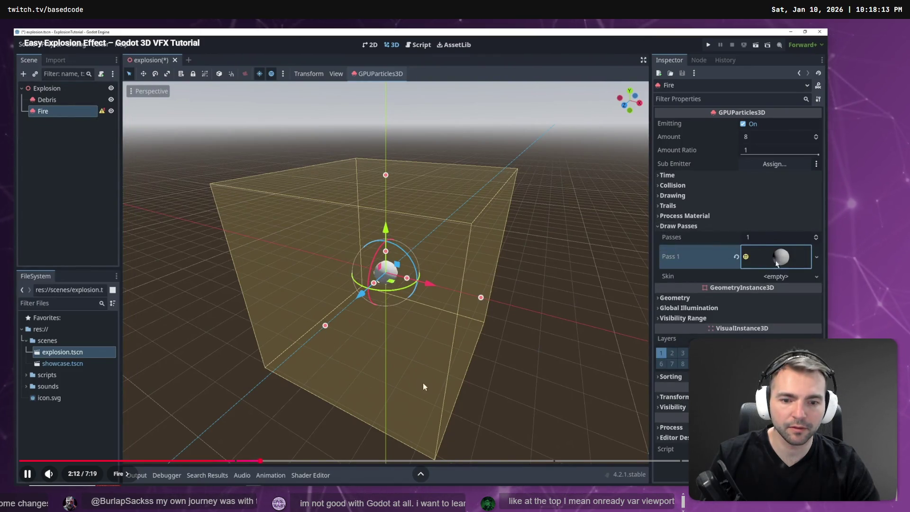
left_click(337, 263)
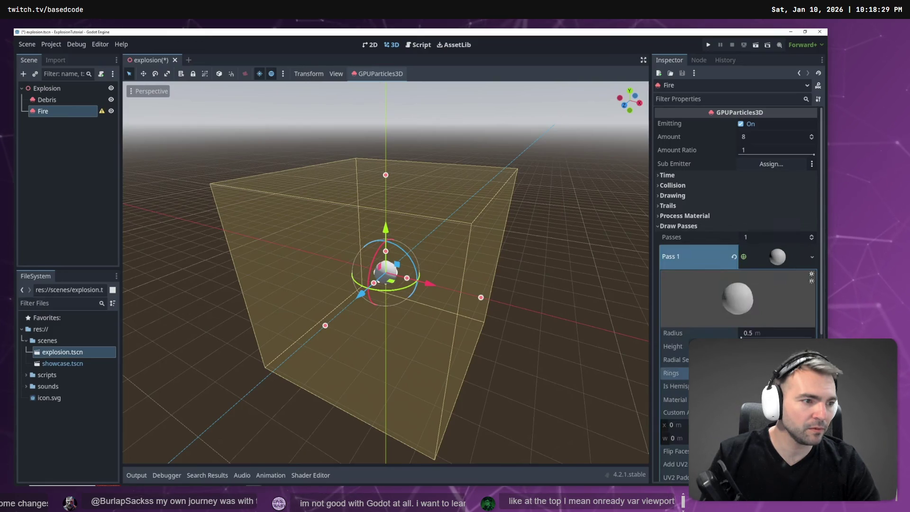
key("alt+Tab")
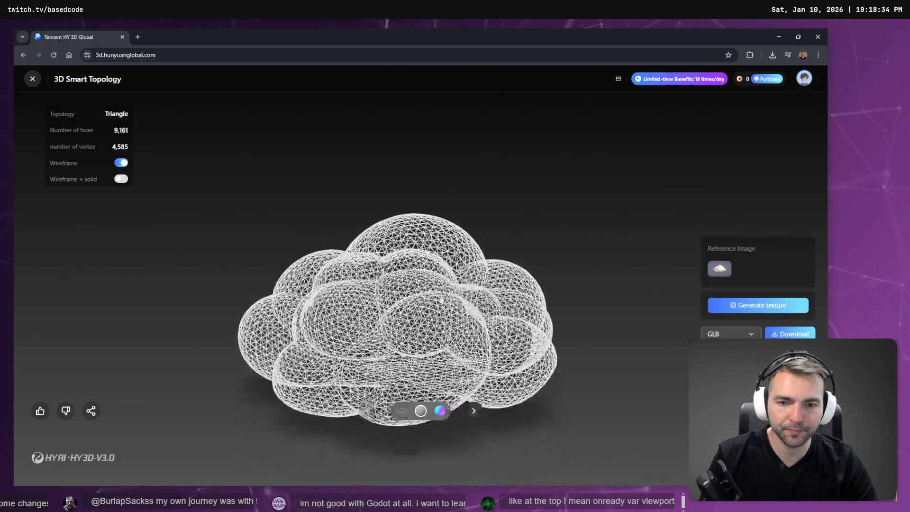
Orbit the cloud model and look at its enlarged reference image
mouse_move(441, 300)
left_mouse_down()
mouse_move(558, 345)
mouse_move(626, 345)
mouse_move(254, 308)
mouse_move(603, 335)
mouse_move(411, 317)
left_mouse_up()
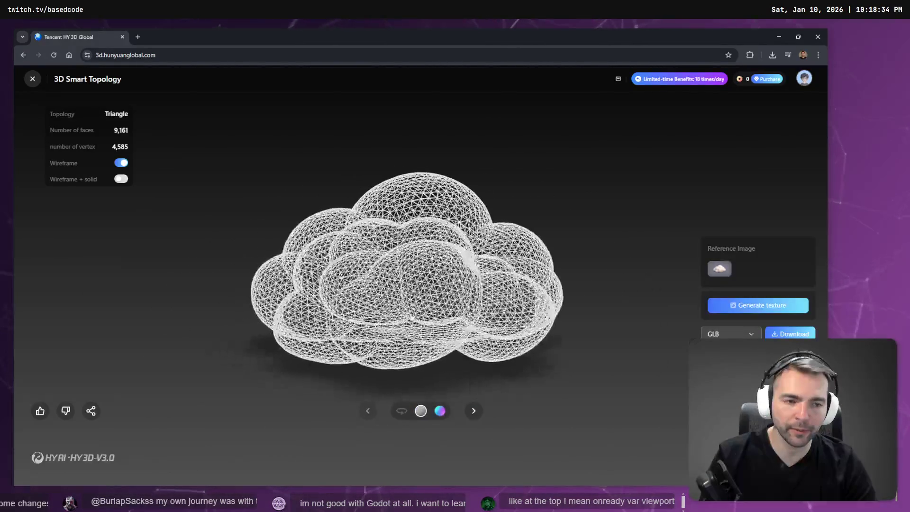
left_click(721, 266)
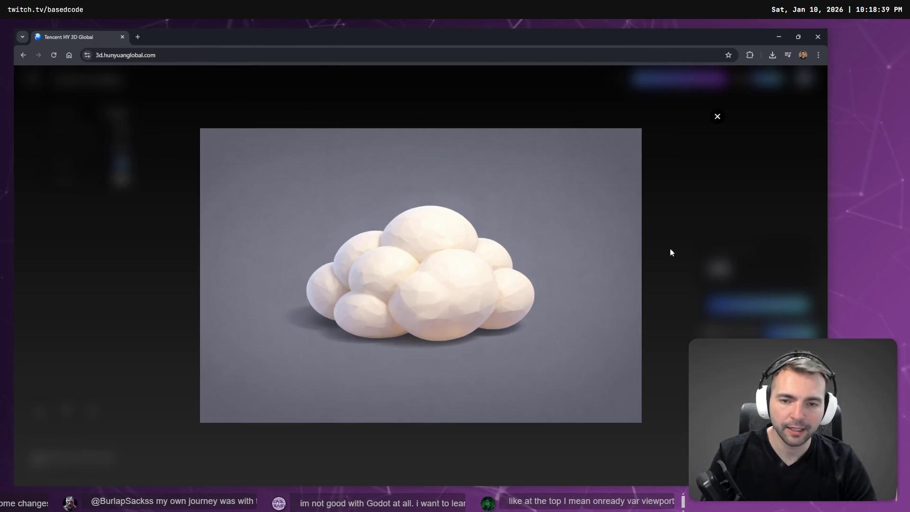
left_click(655, 283)
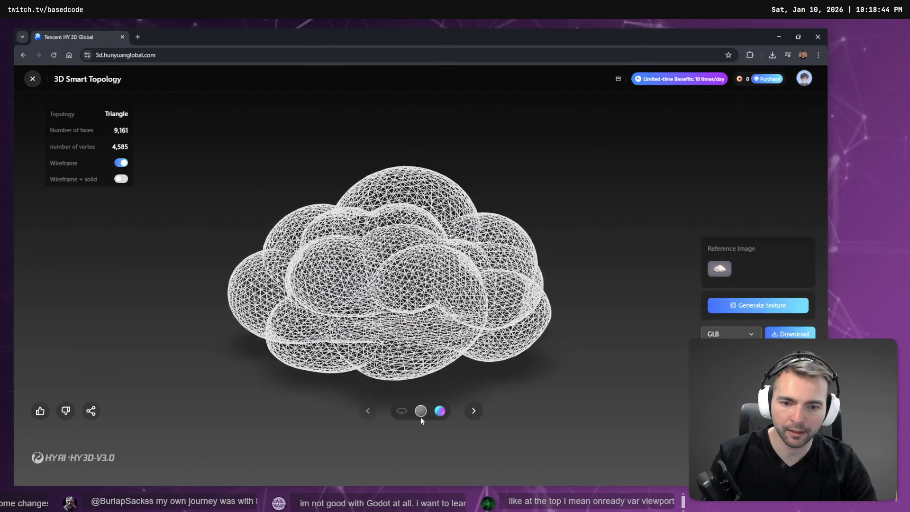
Show the cloud as a solid normal-coloured mesh without wireframe and orbit around it
left_click(439, 410)
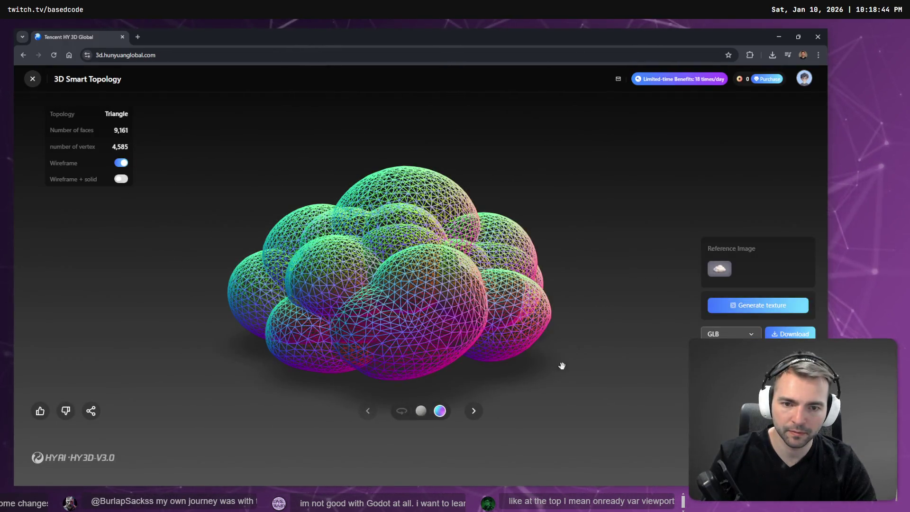
left_click(120, 162)
scroll(249, 222, "up", 5)
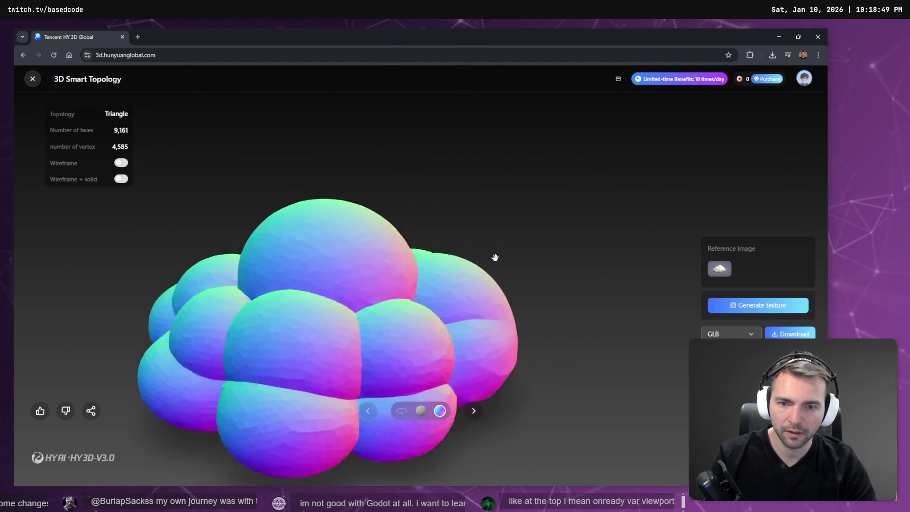
scroll(406, 264, "down", 3)
mouse_move(406, 264)
left_mouse_down()
mouse_move(350, 250)
mouse_move(365, 278)
left_mouse_up()
scroll(371, 341, "up", 1)
mouse_move(371, 341)
left_mouse_down()
mouse_move(392, 281)
mouse_move(607, 258)
mouse_move(446, 307)
left_mouse_up()
scroll(371, 254, "up", 5)
scroll(289, 297, "down", 5)
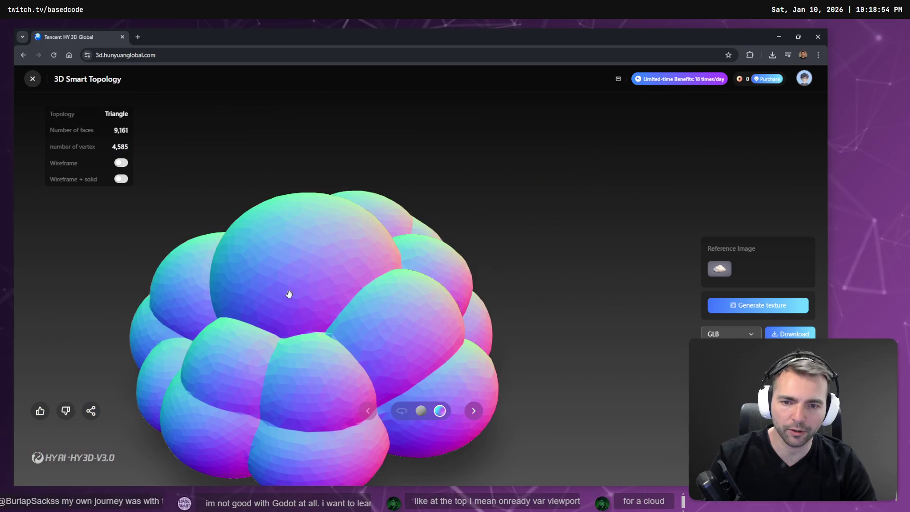
scroll(298, 313, "up", 5)
scroll(298, 313, "down", 5)
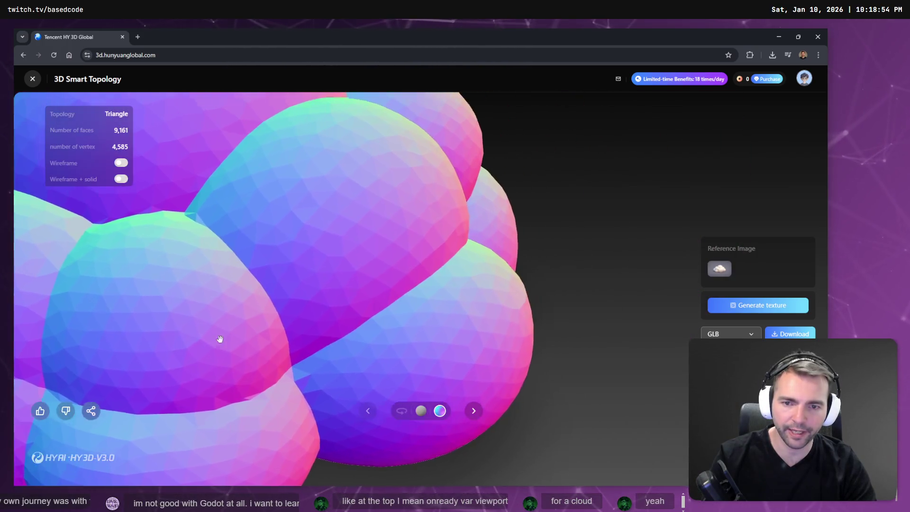
scroll(505, 297, "down", 5)
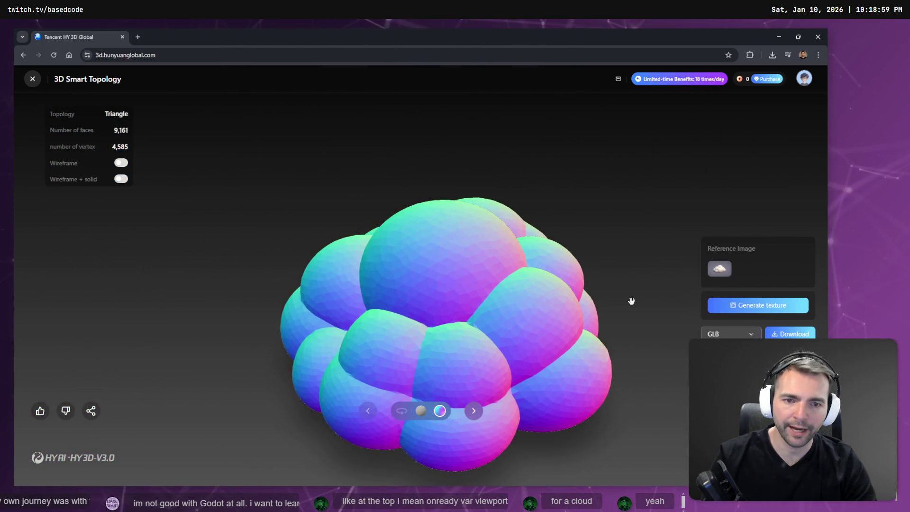
Orbit to a side view, briefly overlay the wireframe, then return to the tutorial
mouse_move(325, 258)
left_mouse_down()
mouse_move(498, 213)
mouse_move(516, 187)
mouse_move(486, 181)
left_mouse_up()
scroll(536, 189, "down", 5)
scroll(524, 172, "up", 6)
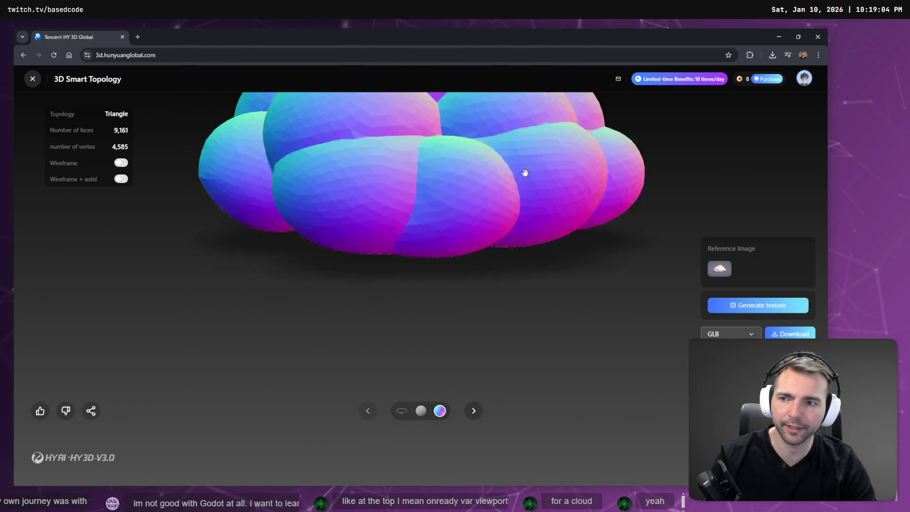
scroll(287, 187, "down", 4)
left_click(118, 179)
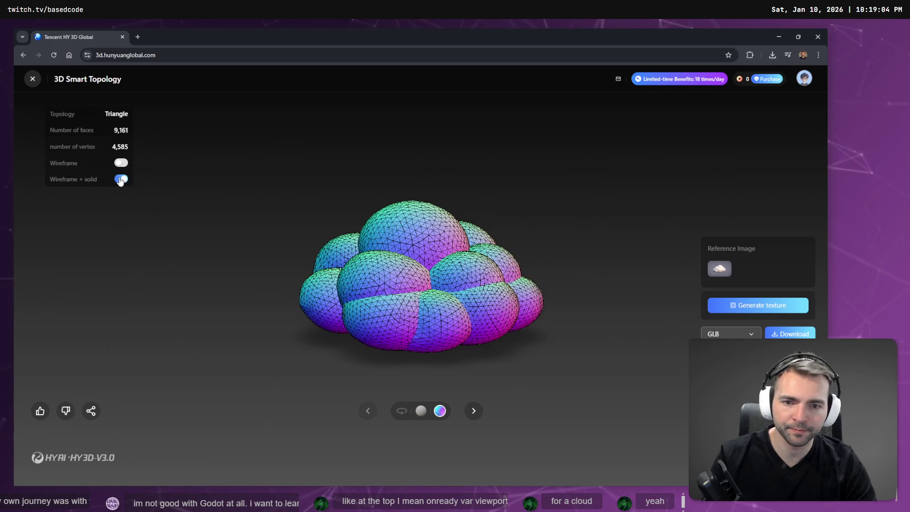
left_click(120, 179)
key("alt+Tab")
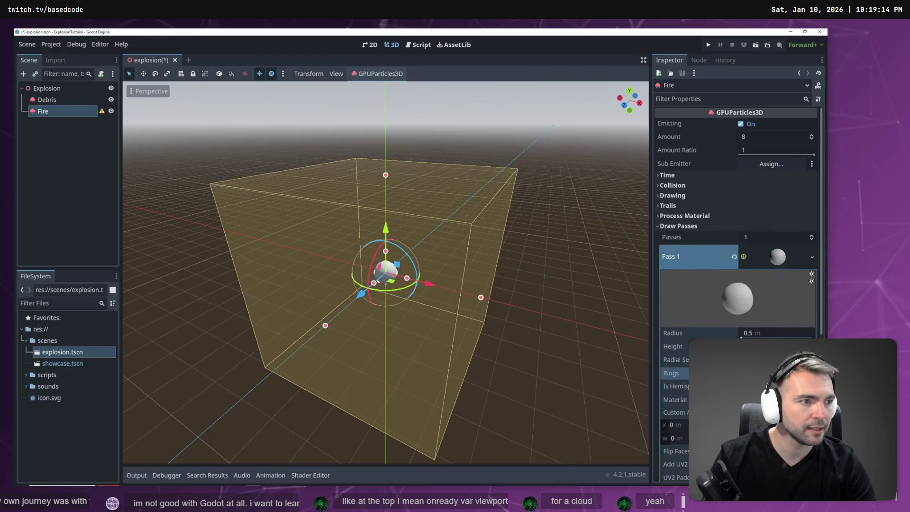
Open MonsterTransitionVFX in 3D and inspect Pass 1's sphere mesh: 0.5 m radius, 64 radial segments
key("alt+Tab")
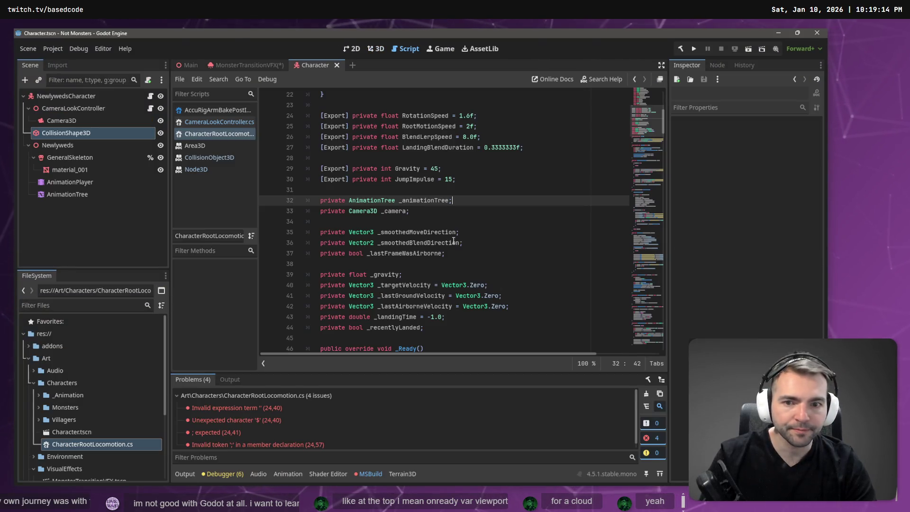
left_click(375, 49)
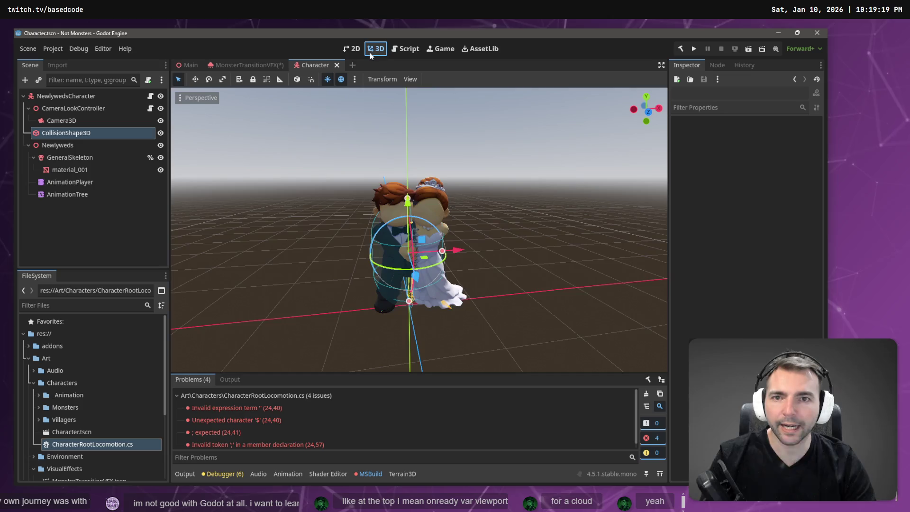
left_click(249, 66)
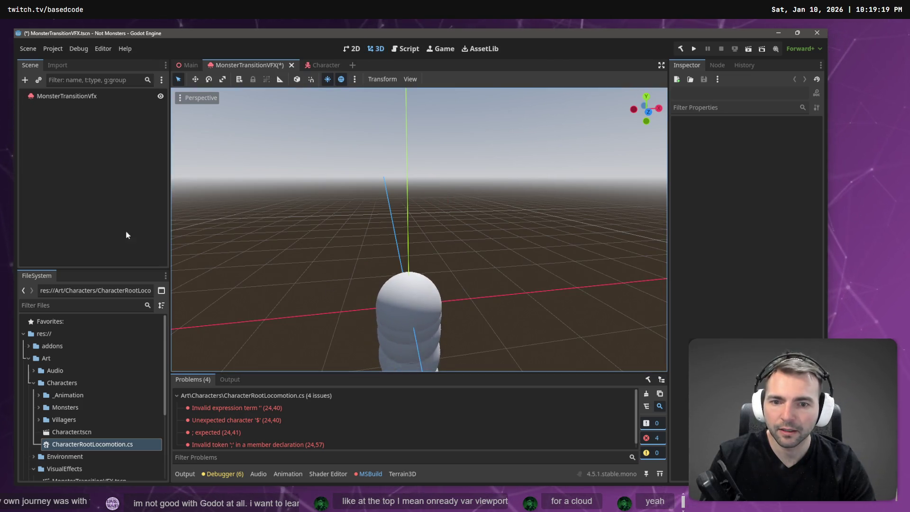
left_click(53, 98)
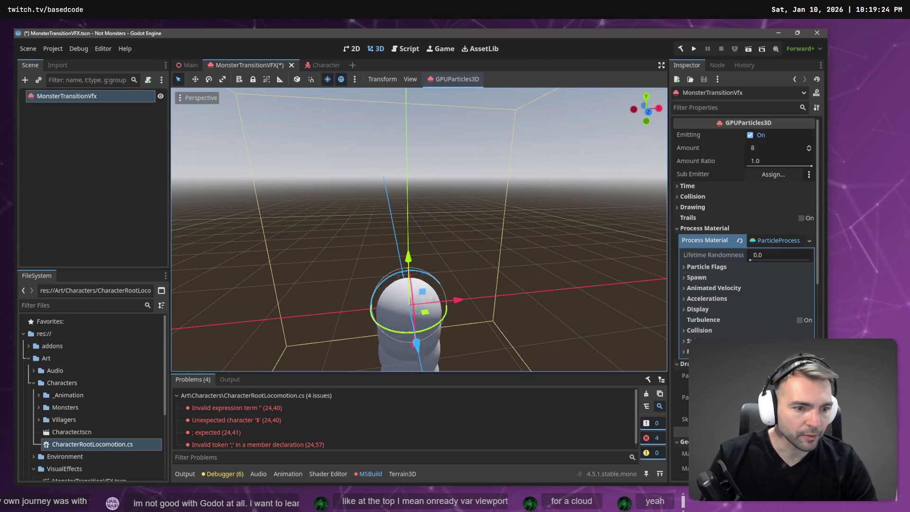
scroll(781, 285, "down", 5)
left_click(781, 304)
scroll(785, 280, "down", 2)
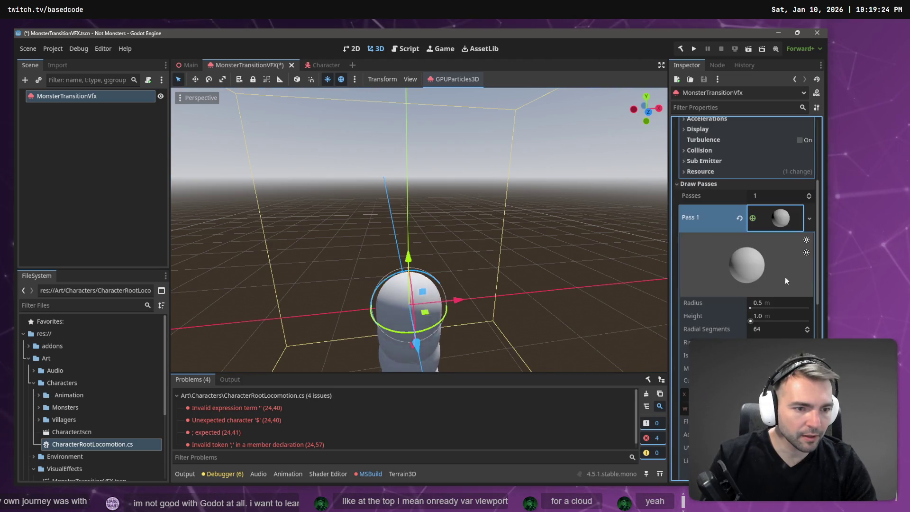
left_click(782, 329)
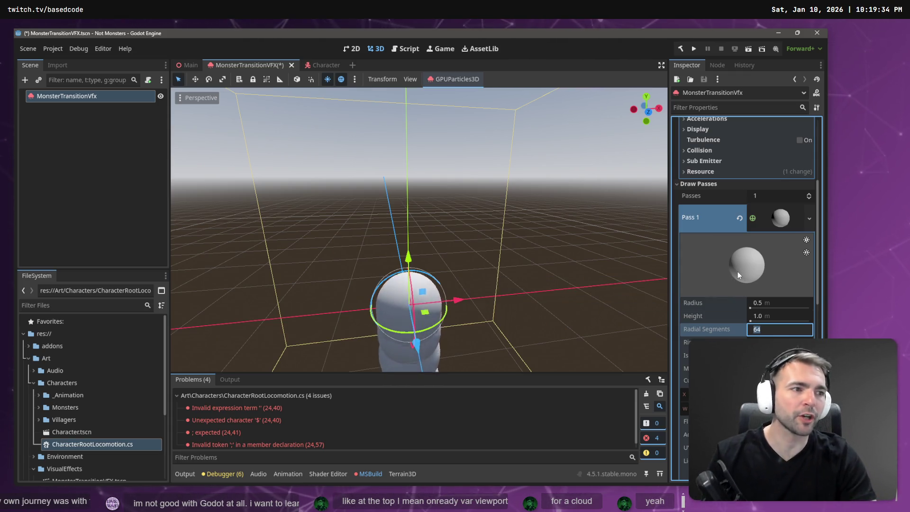
left_click(790, 223)
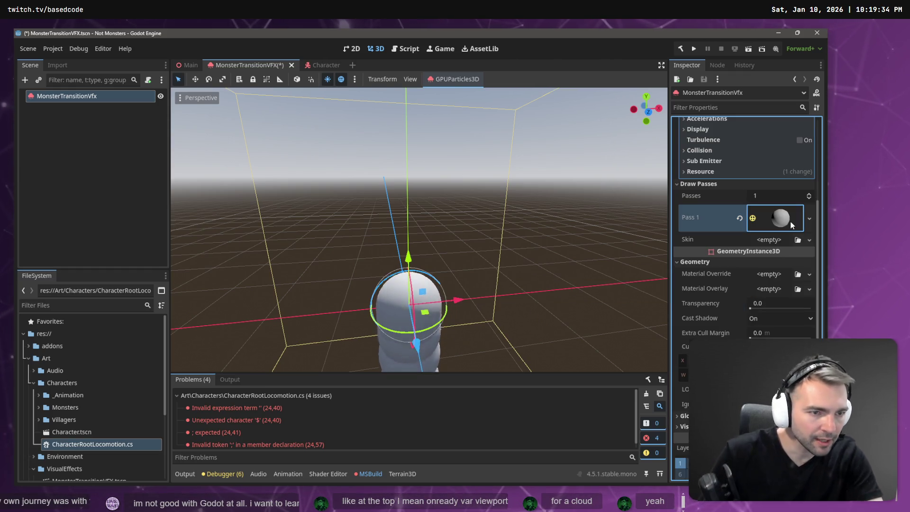
Try an ImmediateMesh for Draw Pass 1 and create a new Skin resource
left_click(808, 228)
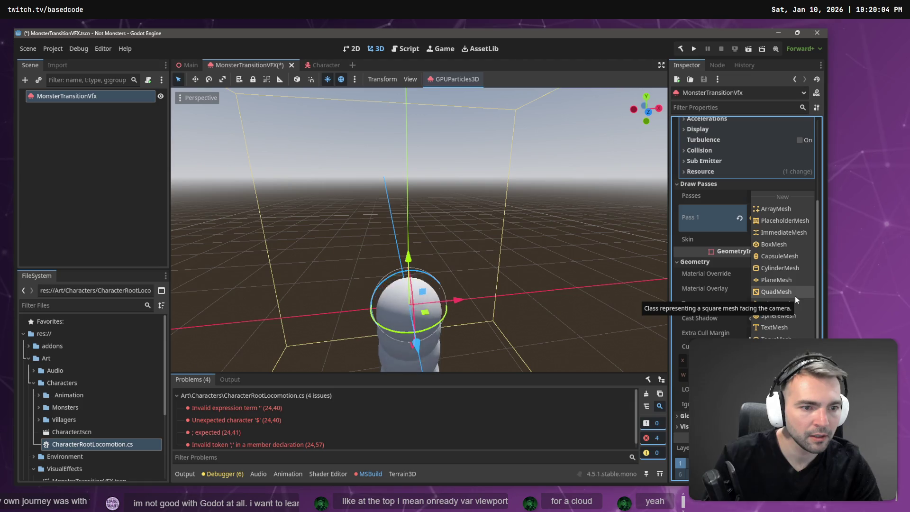
left_click(784, 233)
left_click(765, 226)
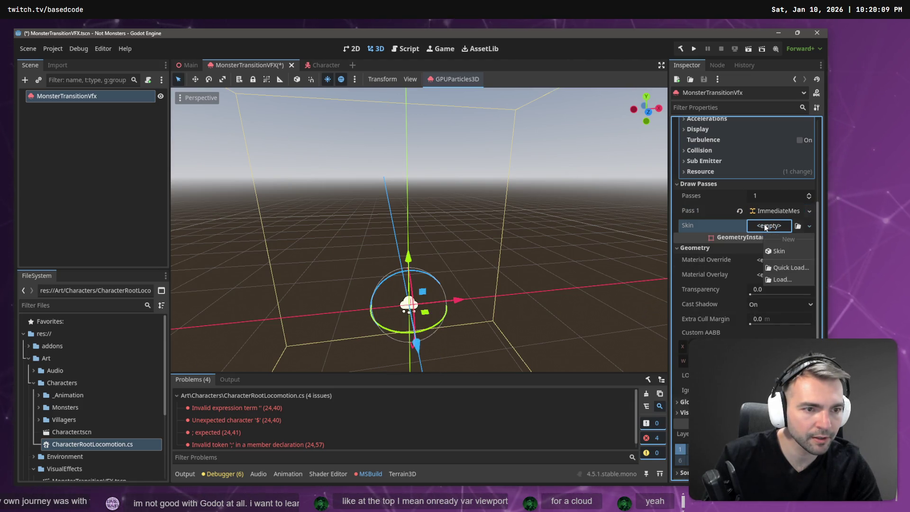
left_click(720, 229)
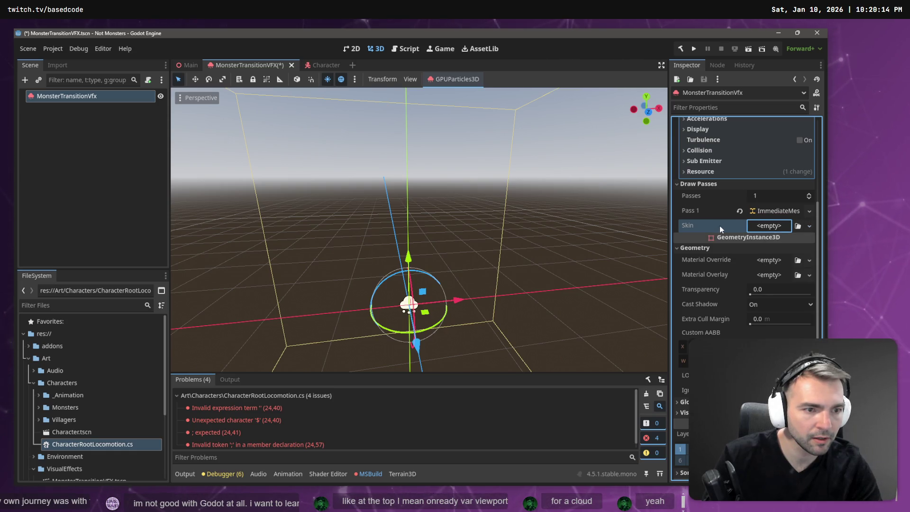
left_click(809, 226)
left_click(774, 255)
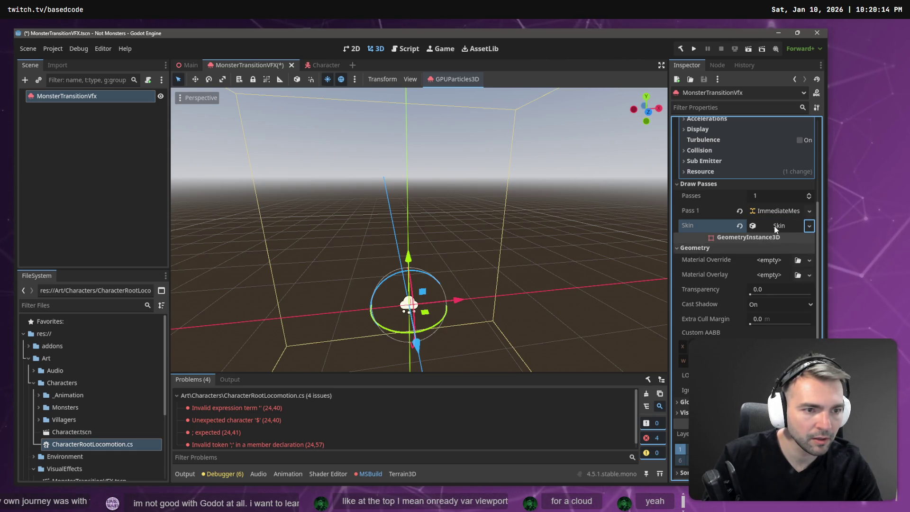
left_click(714, 252)
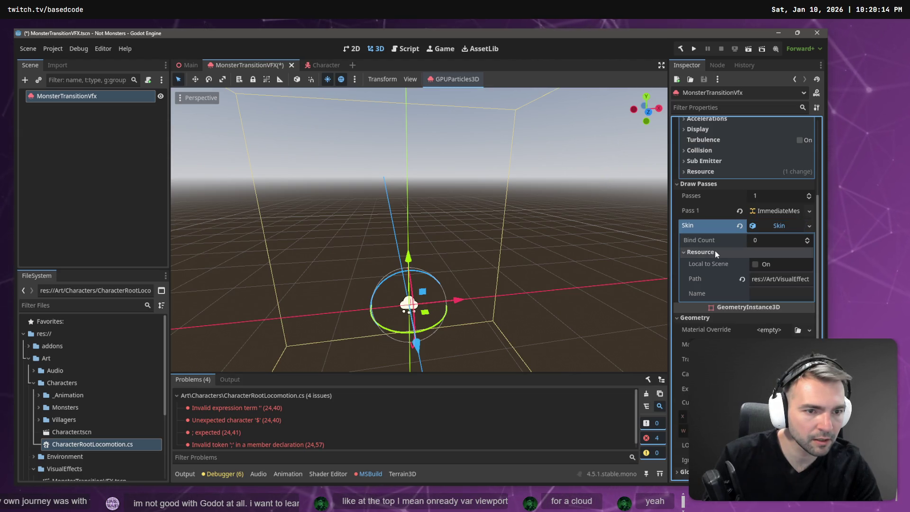
left_click(715, 251)
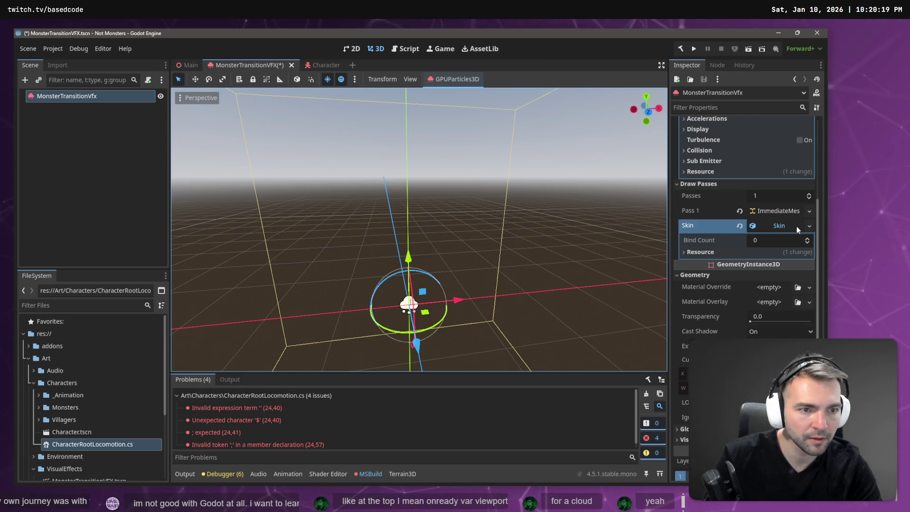
Replace the Pass 1 mesh with a new SphereMesh and expand its settings
left_click(791, 214)
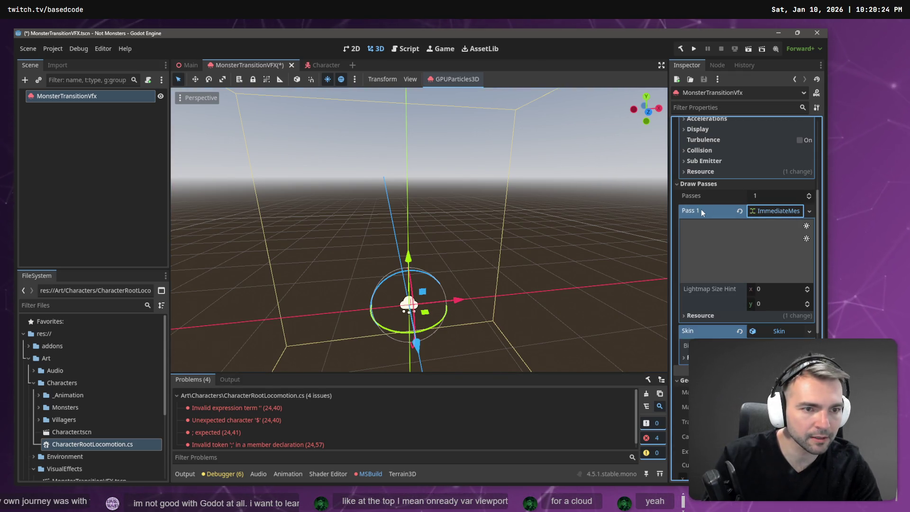
left_click(809, 212)
left_click(706, 208)
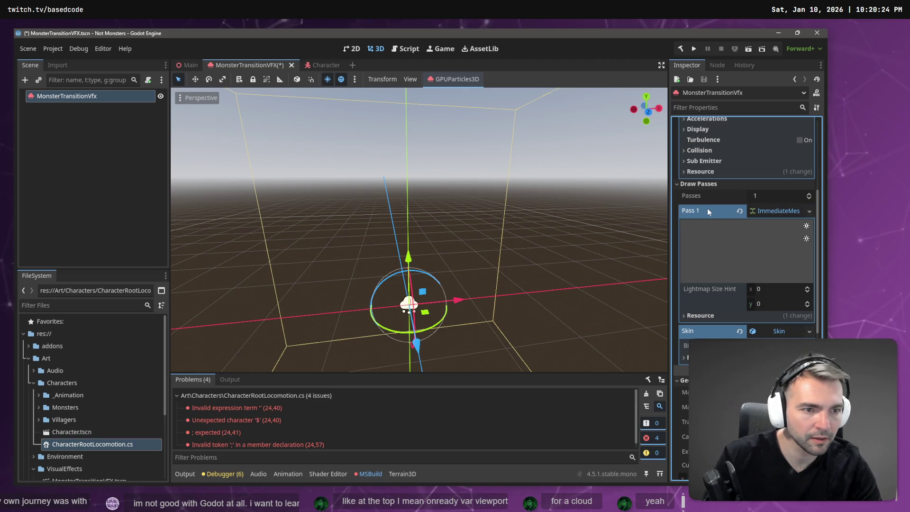
left_click(773, 211)
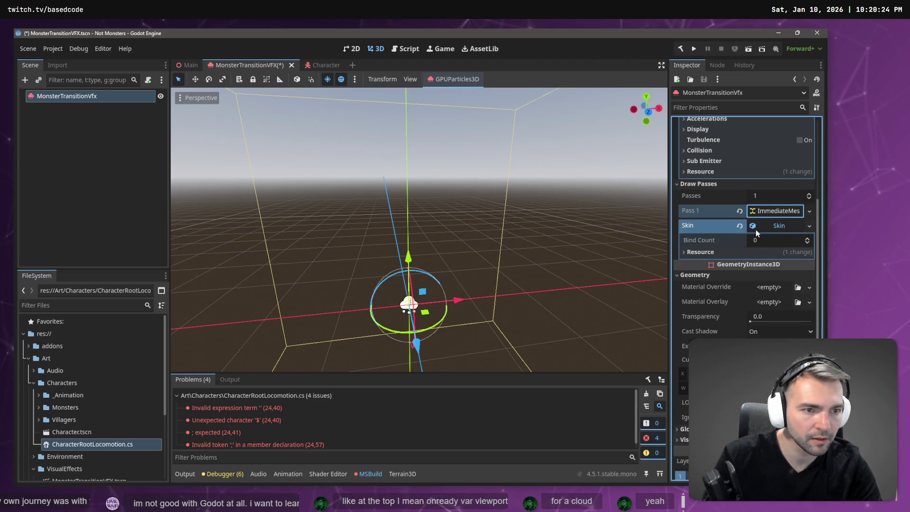
left_click(809, 226)
left_click(738, 227)
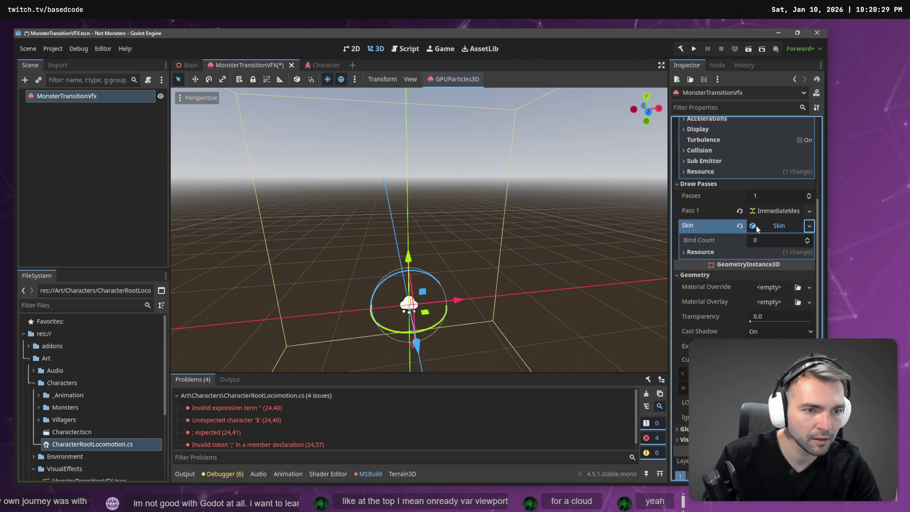
left_click(798, 212)
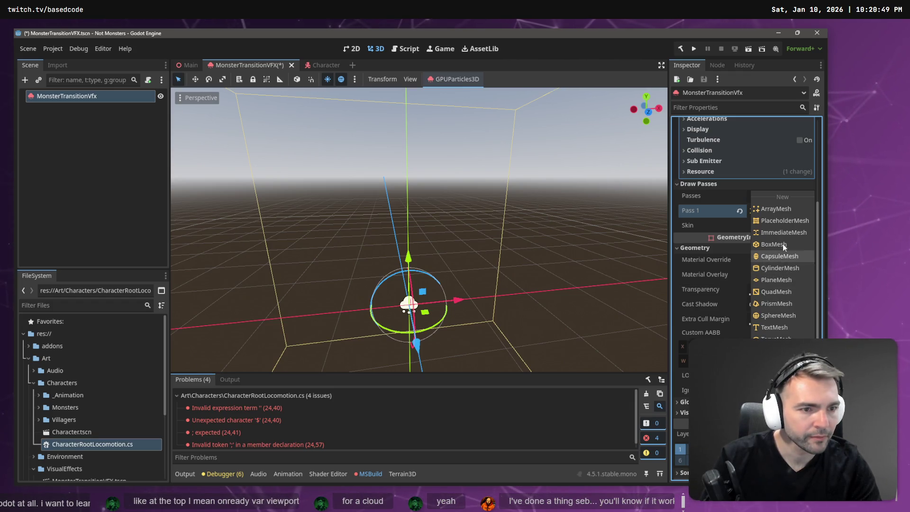
left_click(779, 316)
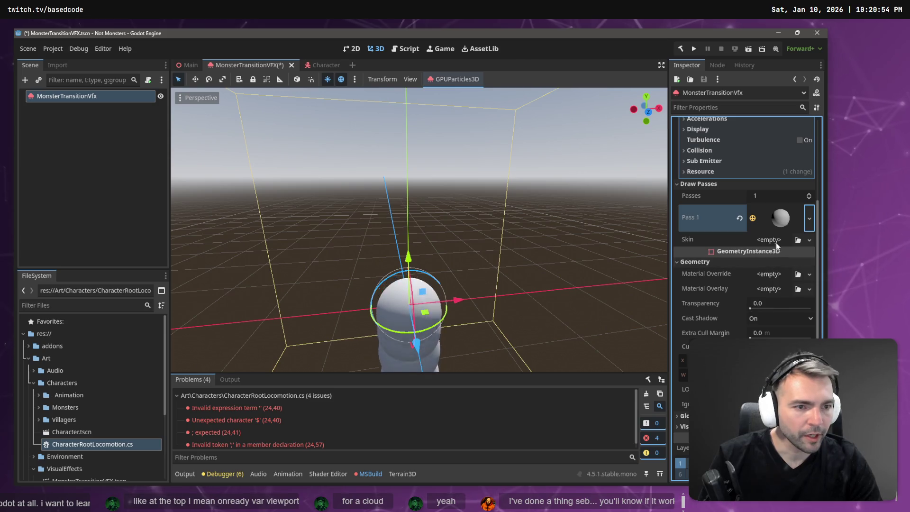
left_click(775, 223)
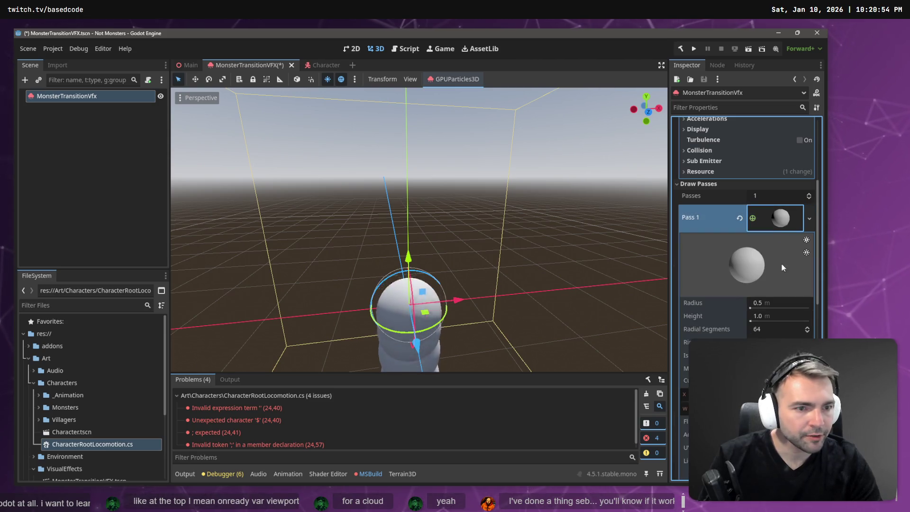
Lower the sphere's Radial Segments and Rings to 4 each
left_click(771, 303)
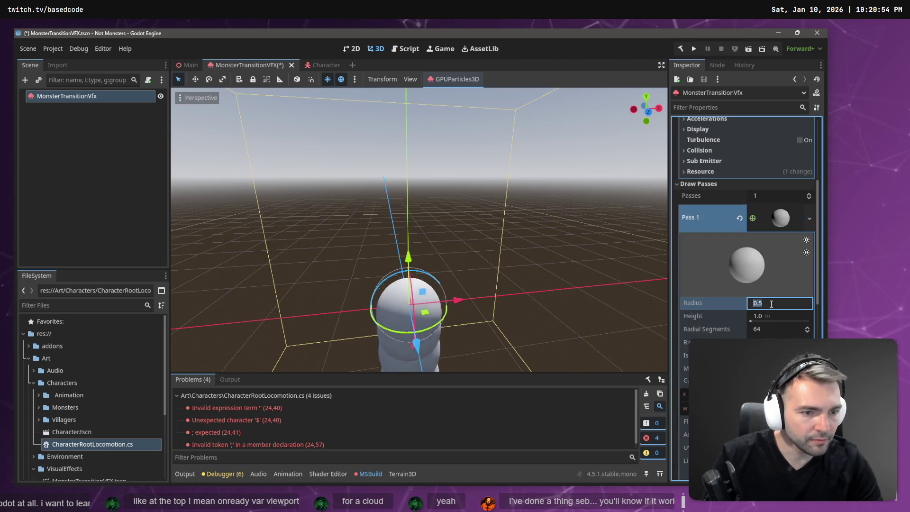
left_click(766, 331)
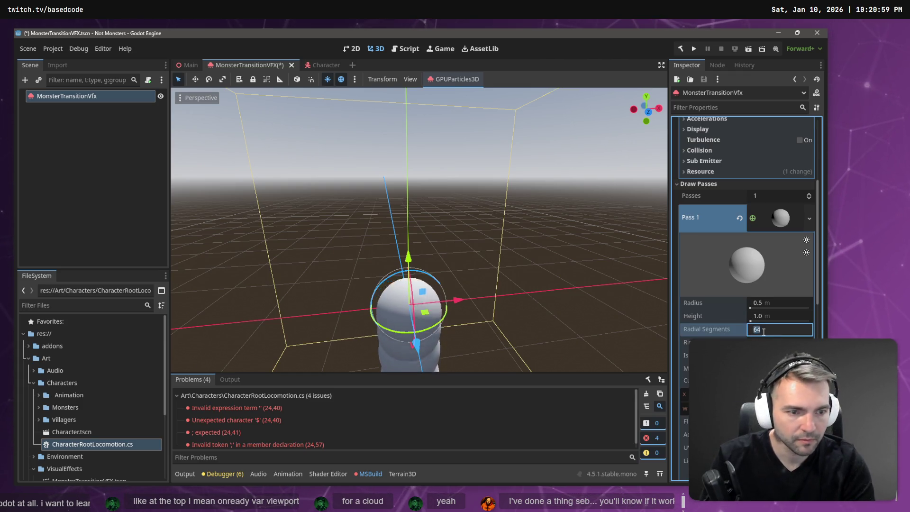
type("4")
key("Return")
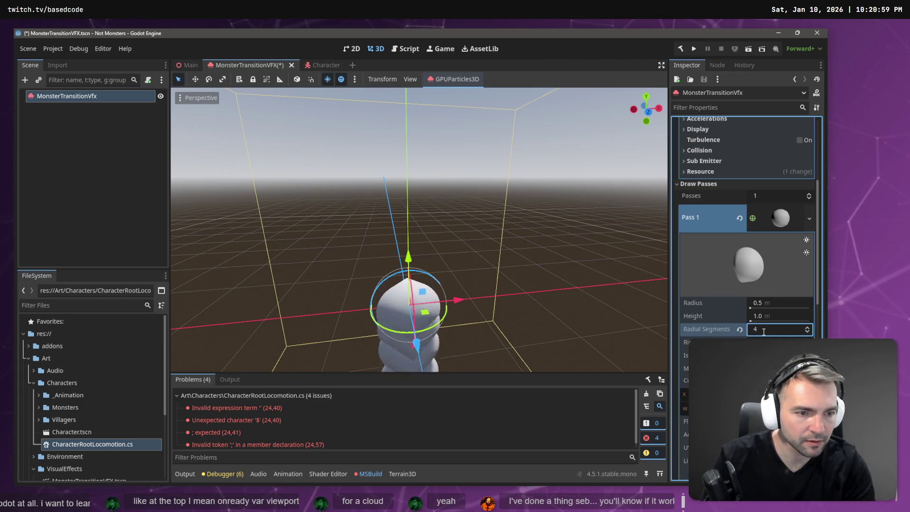
key("Tab")
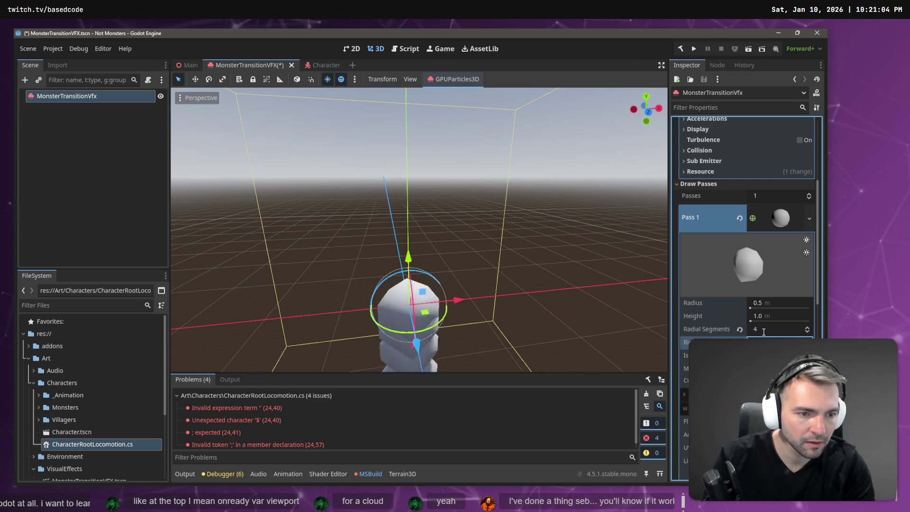
type("4")
key("Return")
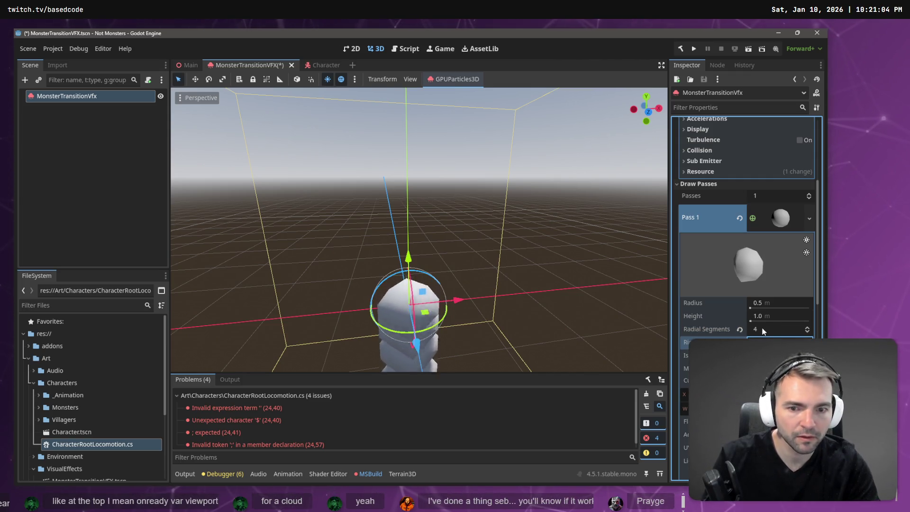
Change Radial Segments to 10, then settle on 7
scroll(767, 329, "up", 1)
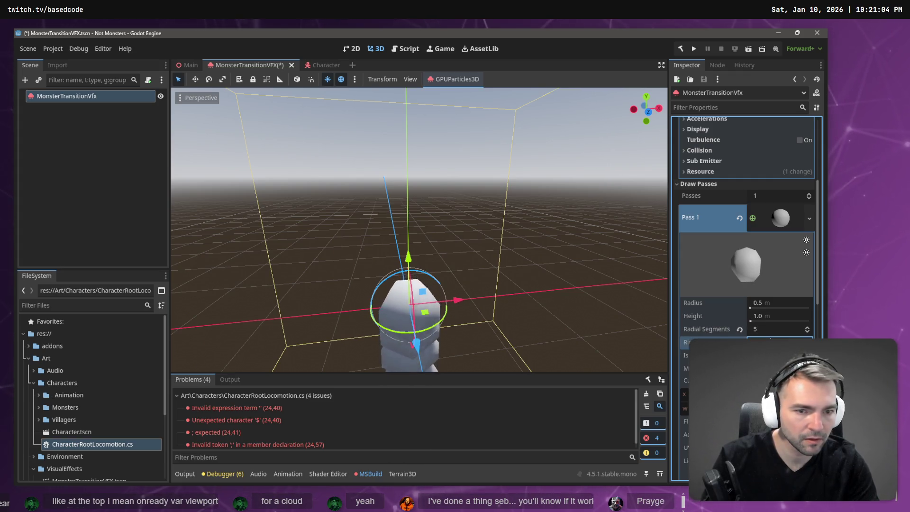
left_click(764, 327)
type("10")
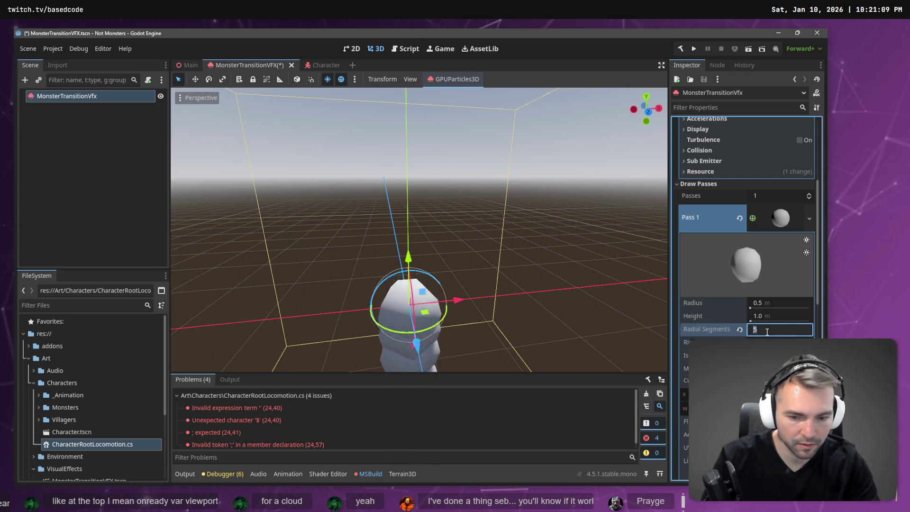
key("Tab")
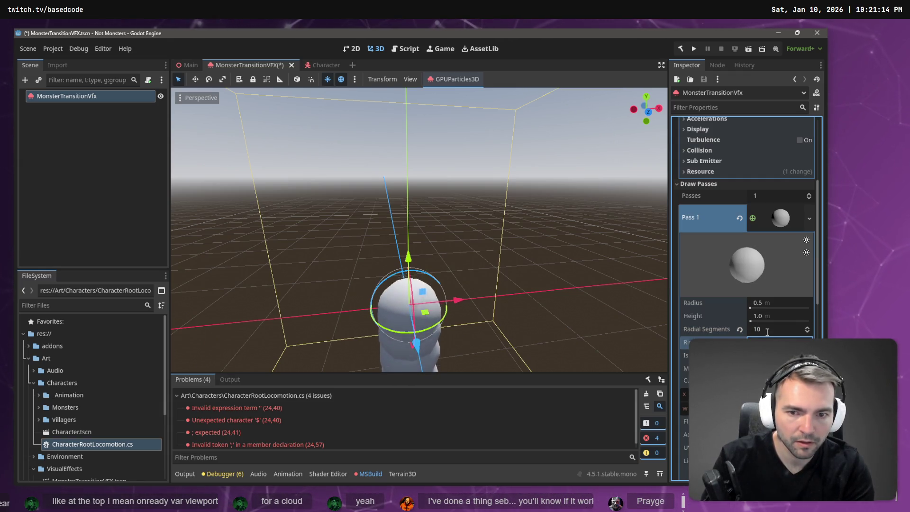
left_click(766, 331)
type("7")
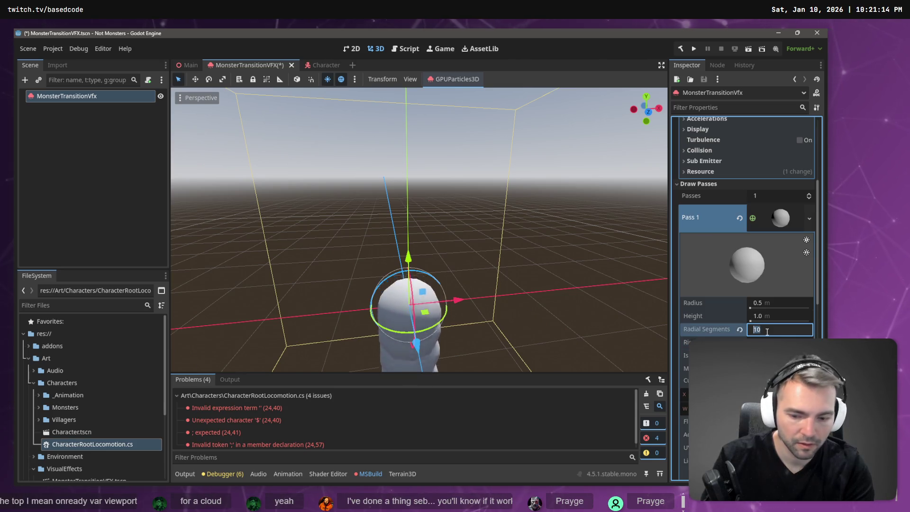
key("Tab")
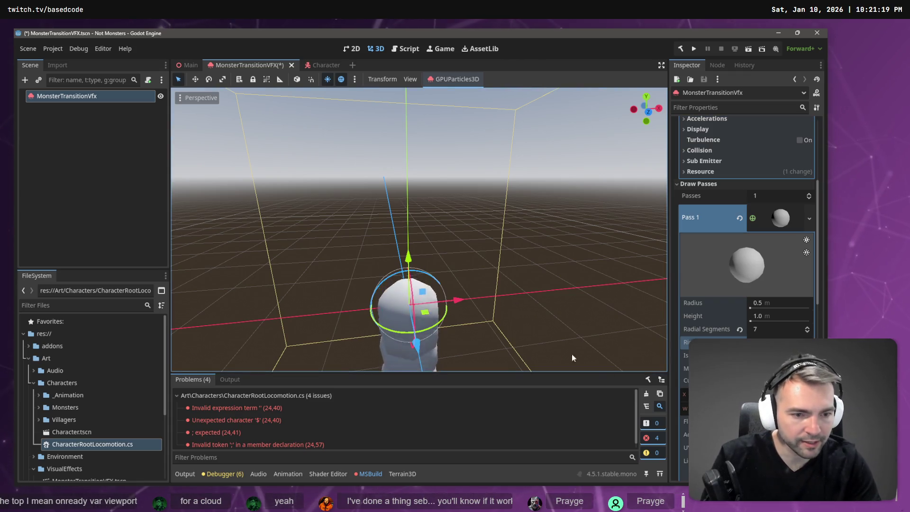
Toggle Is Hemisphere and Flip Faces on and back off, keeping a full sphere
scroll(731, 333, "down", 5)
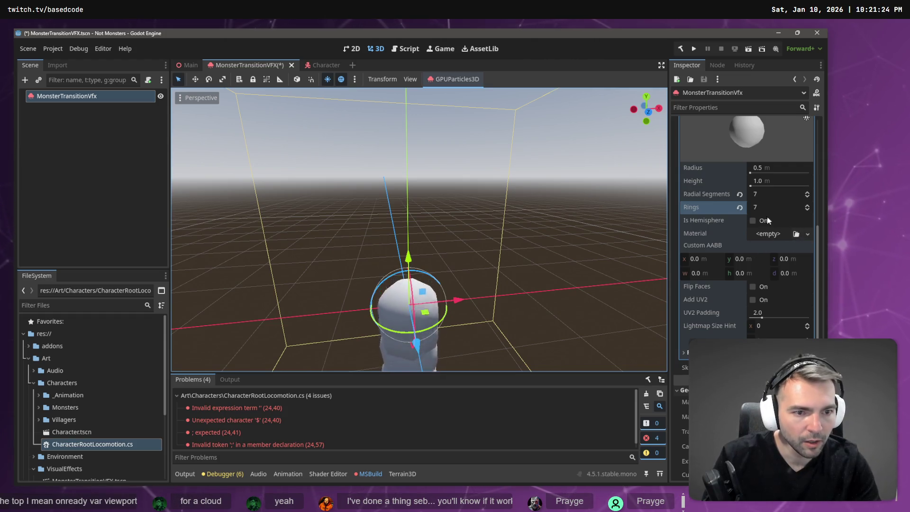
left_click(685, 352)
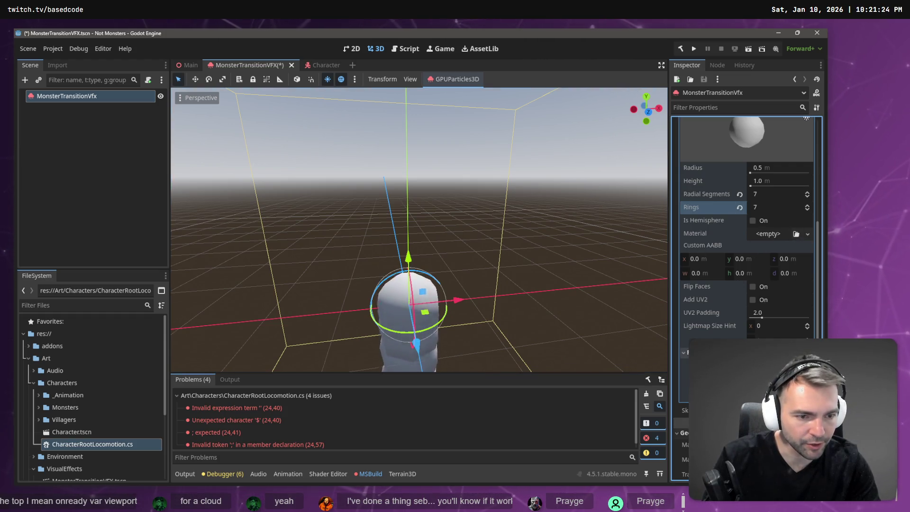
scroll(709, 331, "up", 2)
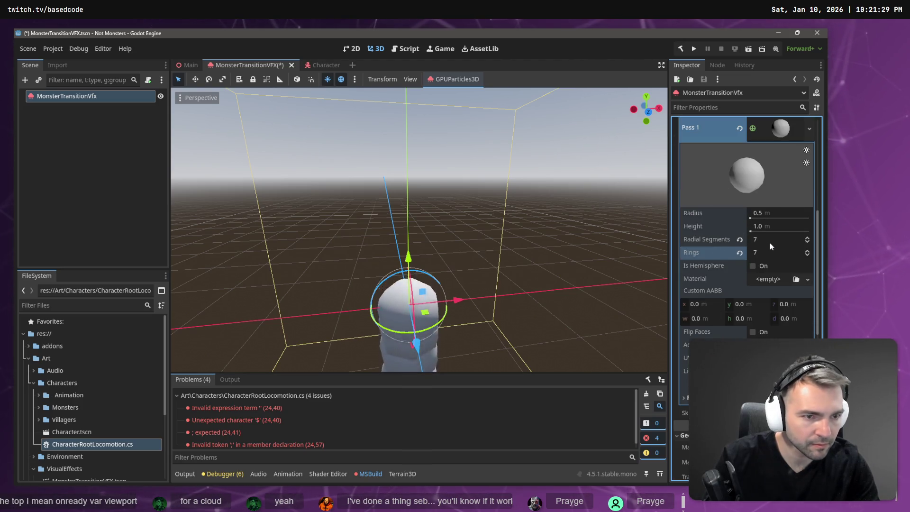
left_click(752, 266)
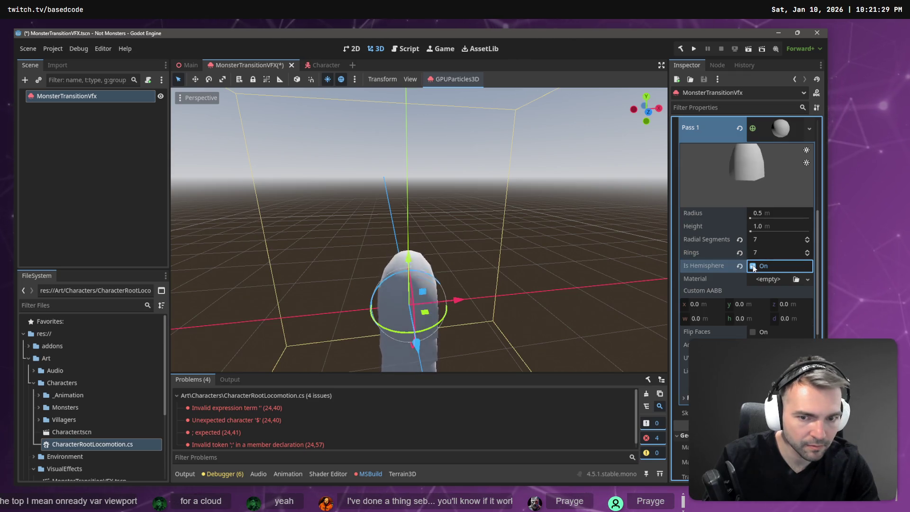
left_click(752, 266)
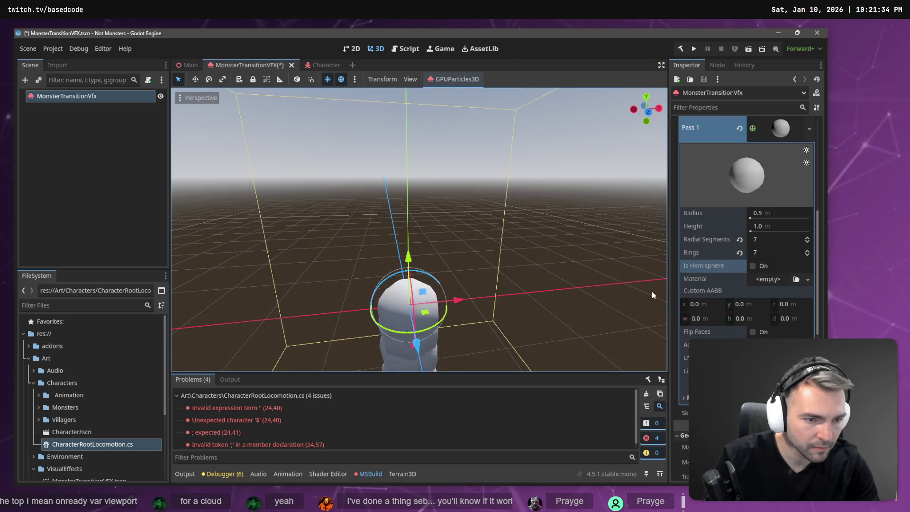
left_click(752, 332)
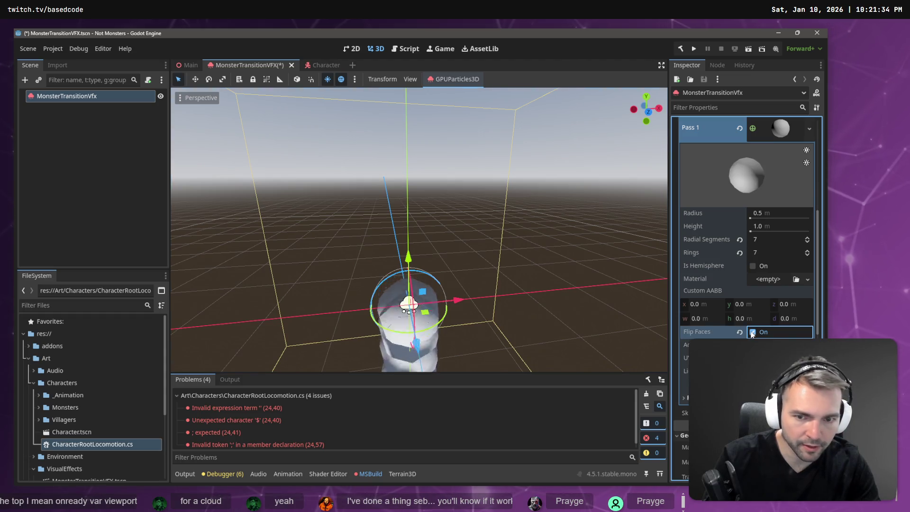
left_click(753, 332)
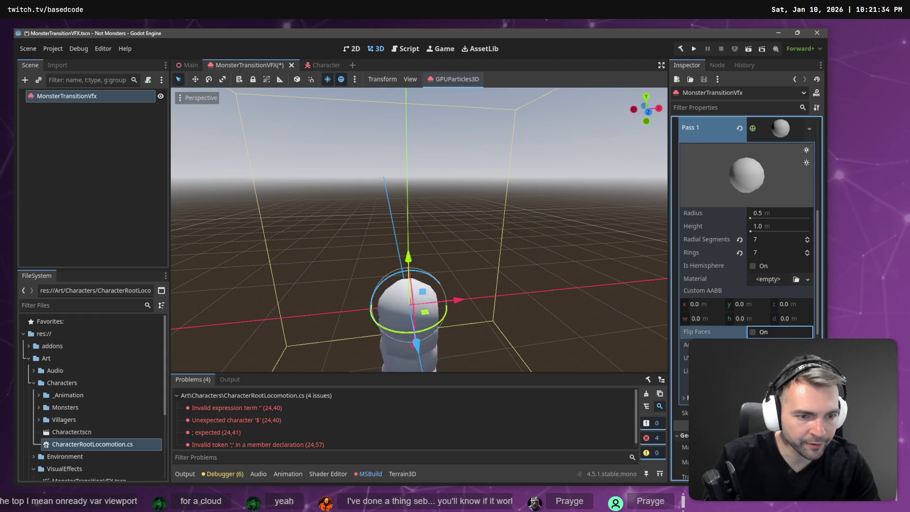
scroll(746, 332, "up", 2)
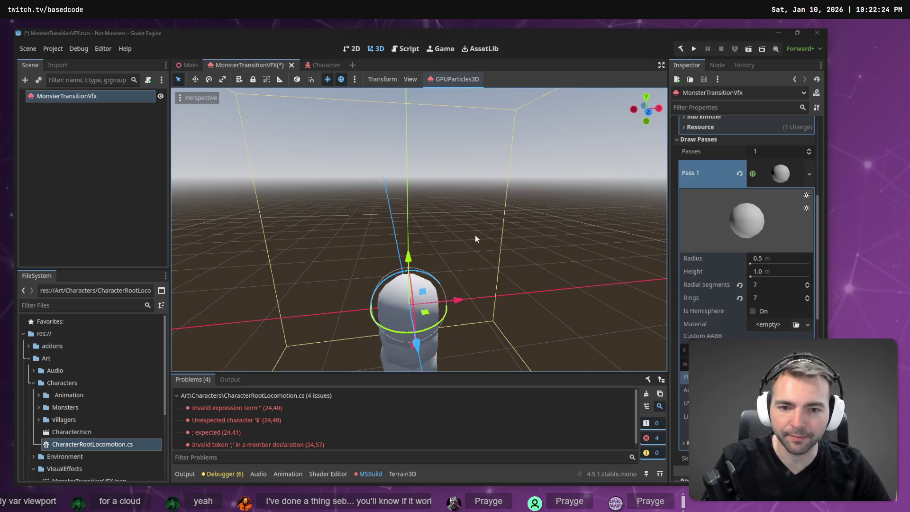
Orbit the viewport to view the low-poly sphere particle stream and glance at the cloud model
mouse_move(504, 241)
left_mouse_down()
mouse_move(407, 256)
mouse_move(407, 284)
mouse_move(407, 228)
mouse_move(403, 237)
left_mouse_up()
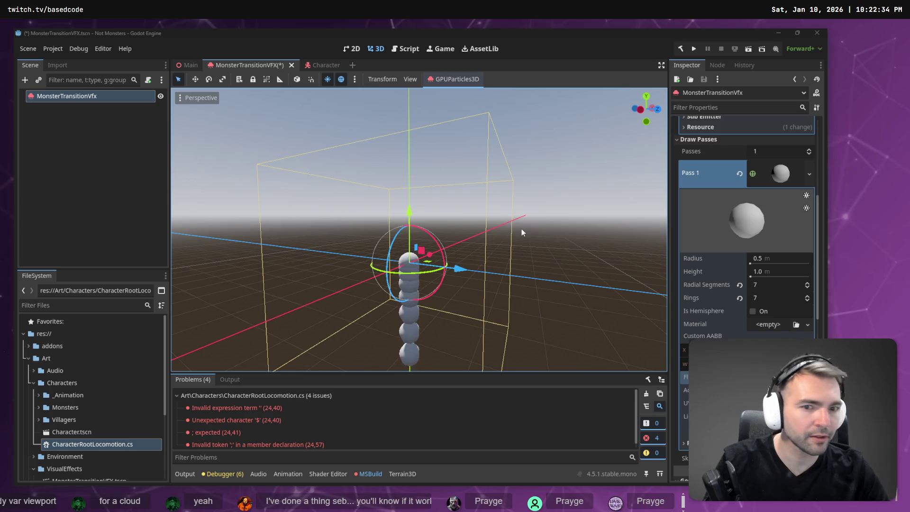
key("alt+Tab")
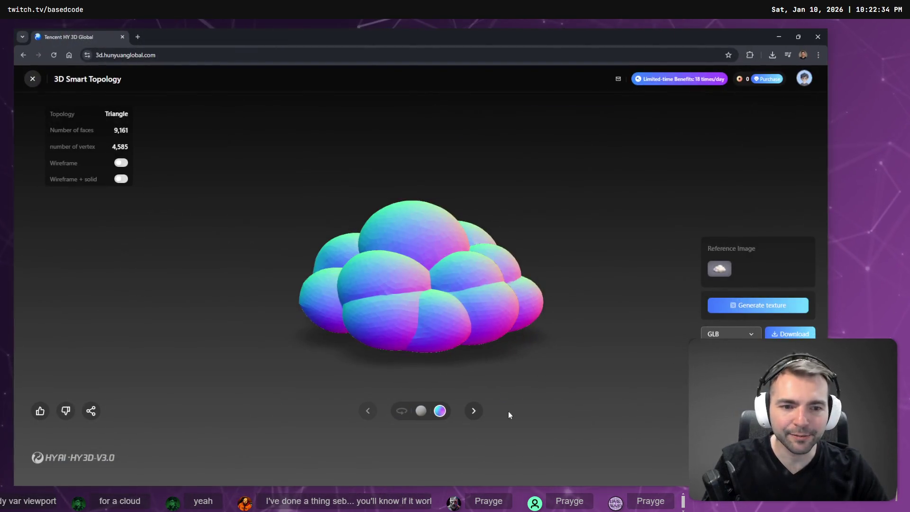
key("alt+Tab")
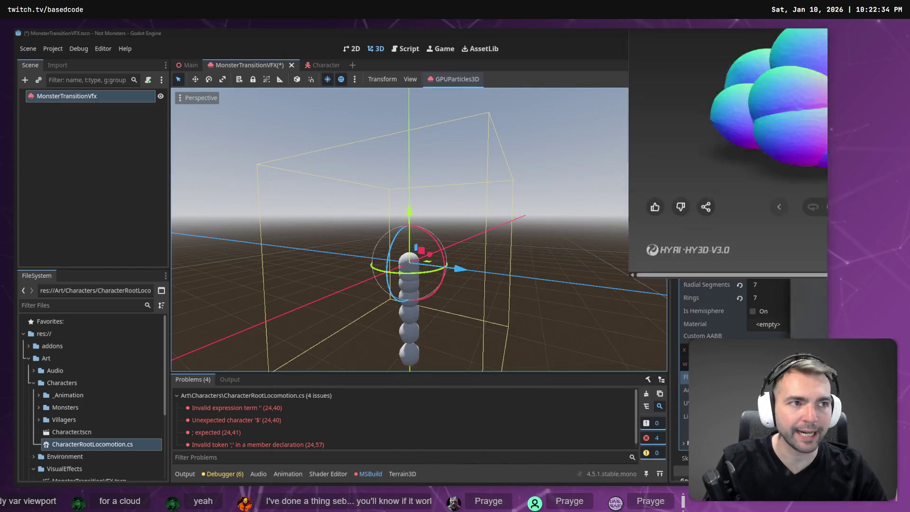
key("alt+Tab")
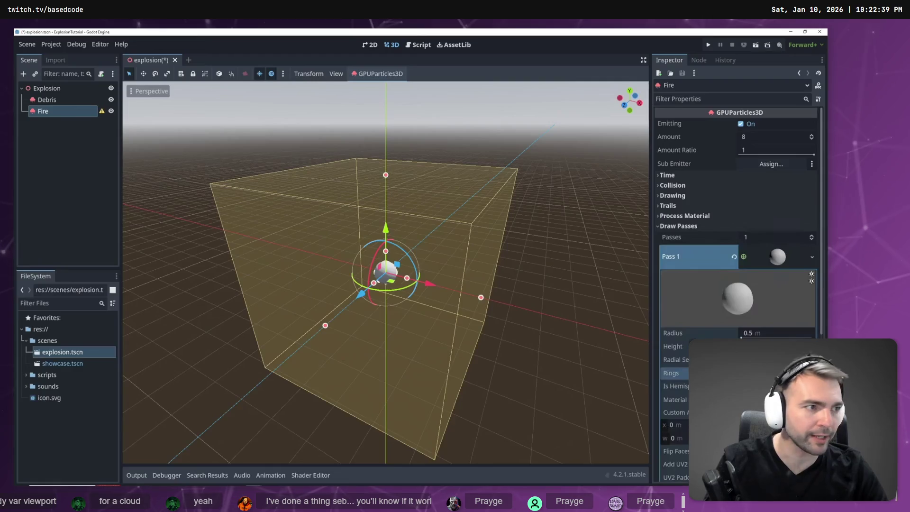
right_click(469, 246)
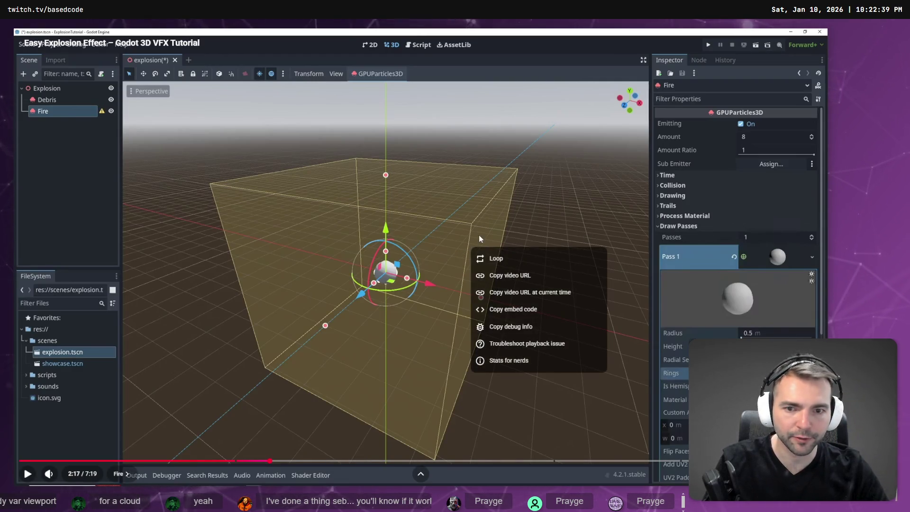
left_click(479, 189)
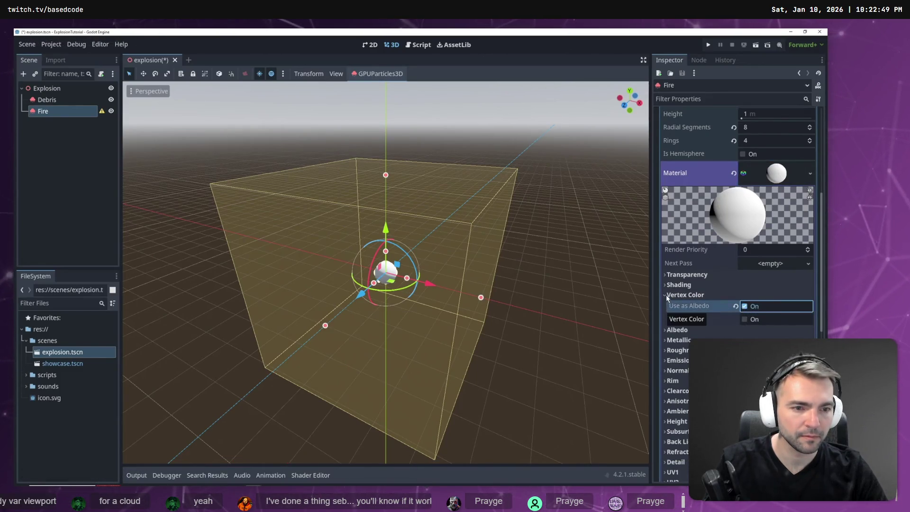
mouse_move(475, 219)
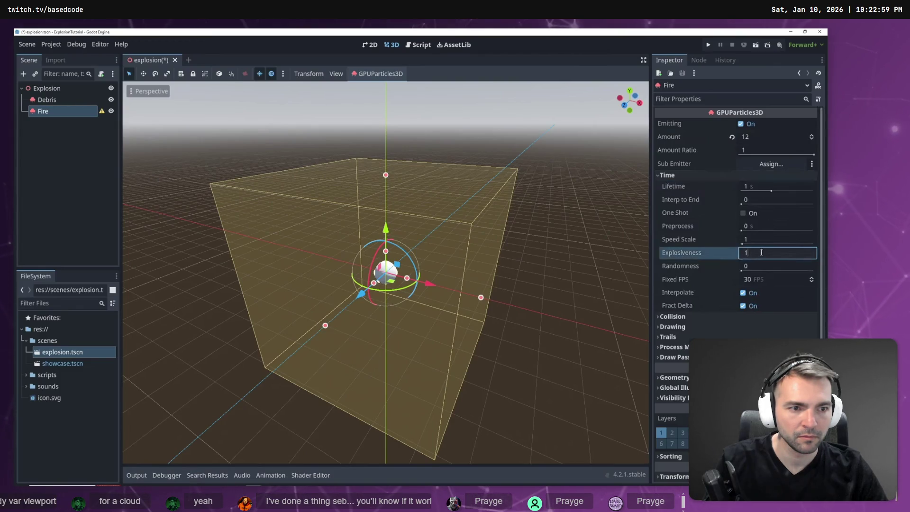
mouse_move(521, 225)
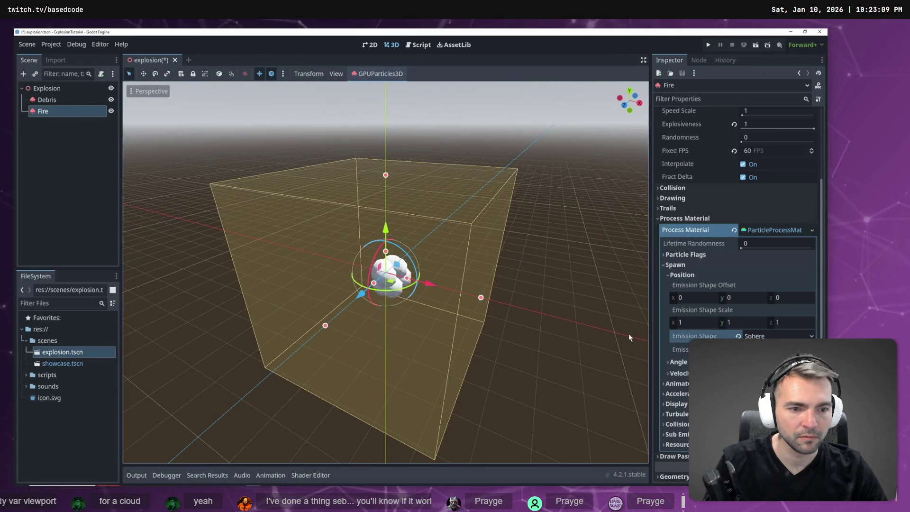
mouse_move(550, 227)
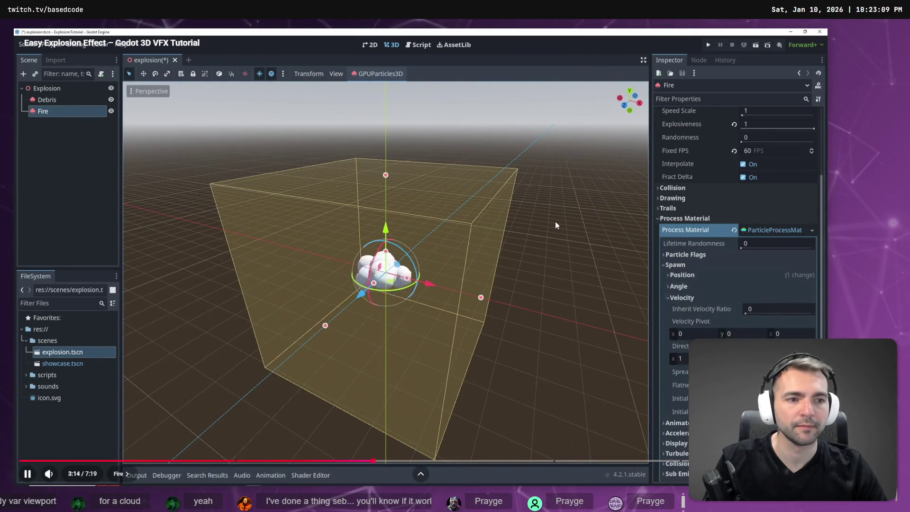
left_click(555, 222)
key("Left")
key("Left")
key("Left")
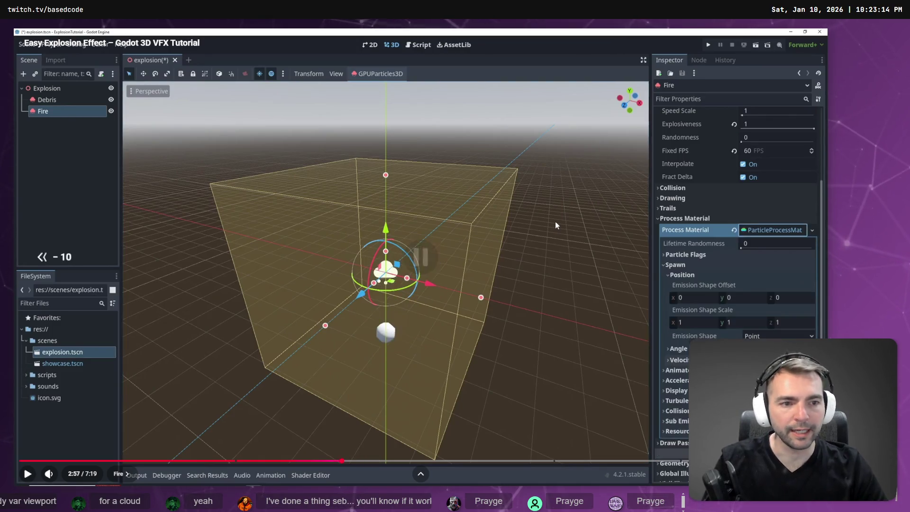
left_click(555, 222)
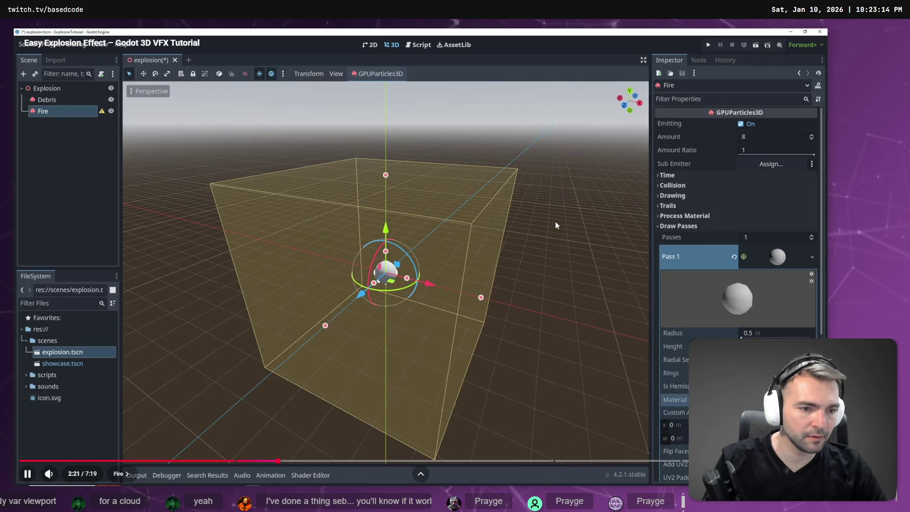
left_click(555, 221)
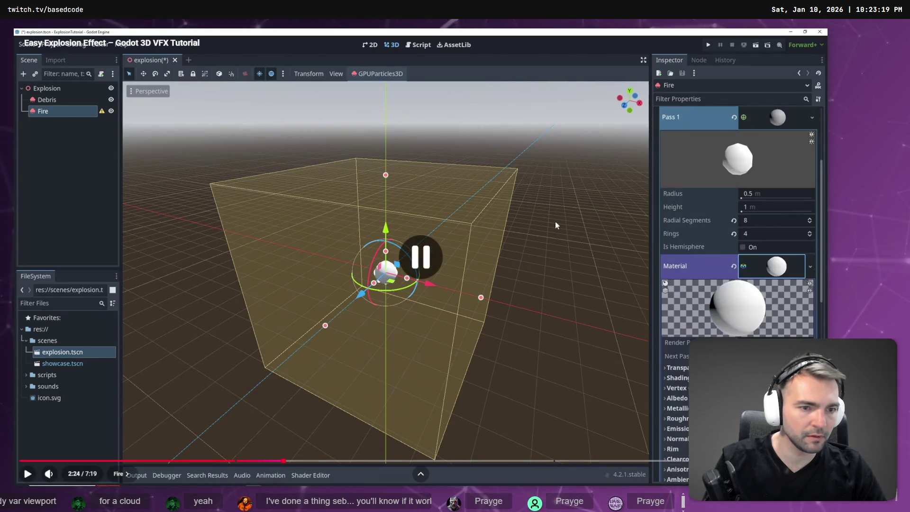
key("alt+Tab")
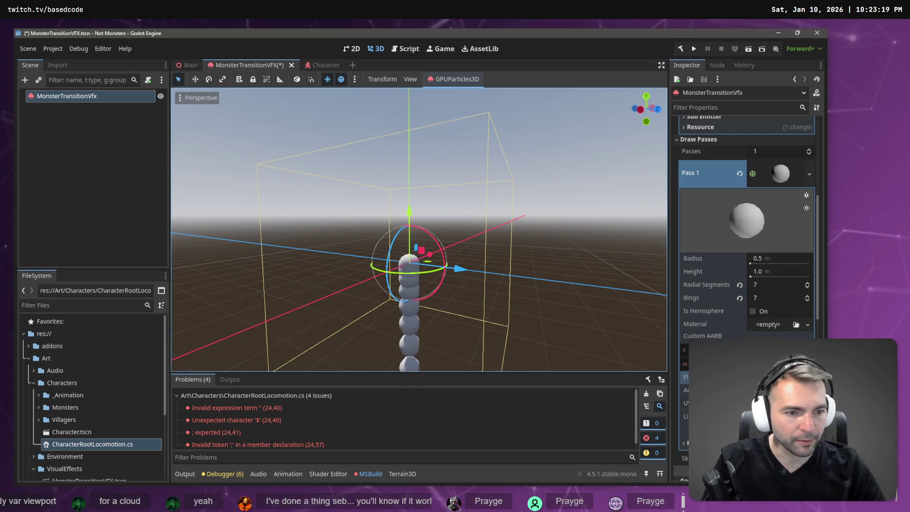
left_click(808, 324)
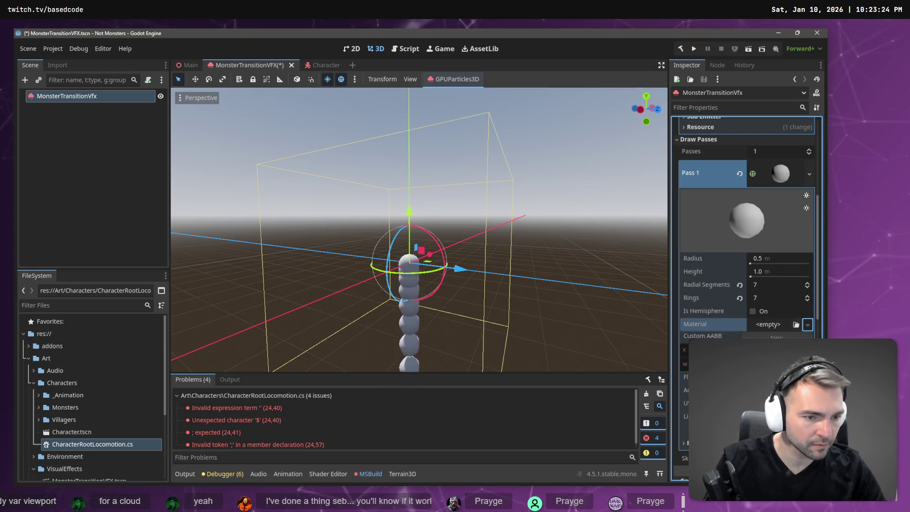
key("alt+Tab")
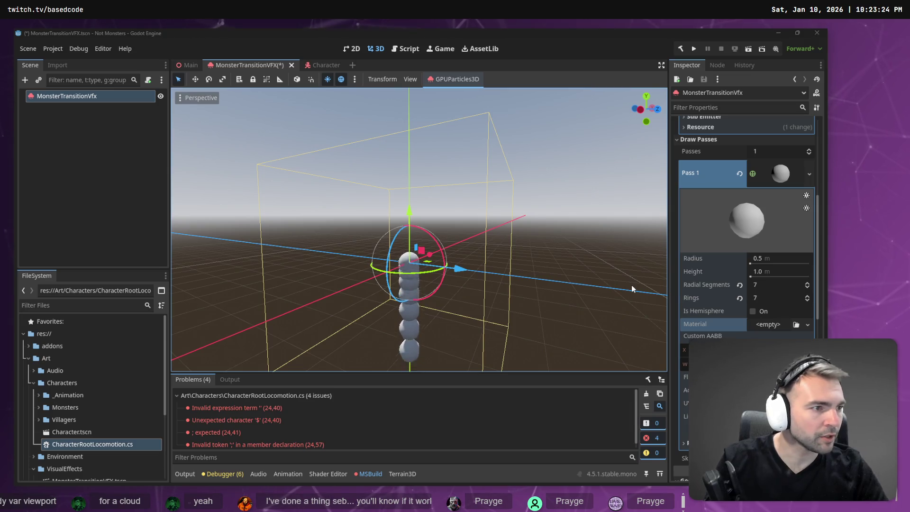
key("alt+Tab")
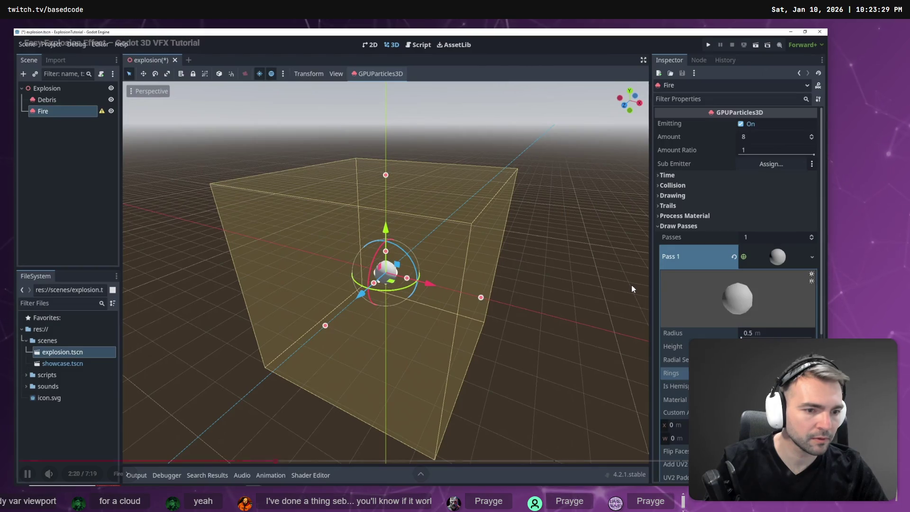
Give the Pass 1 sphere mesh a new StandardMaterial3D, following the tutorial
key("space")
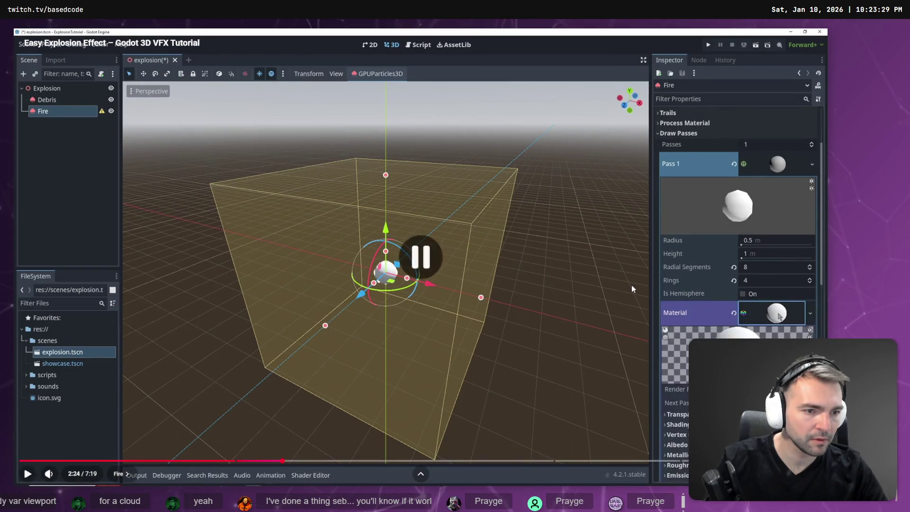
key("alt+Tab")
left_click(808, 324)
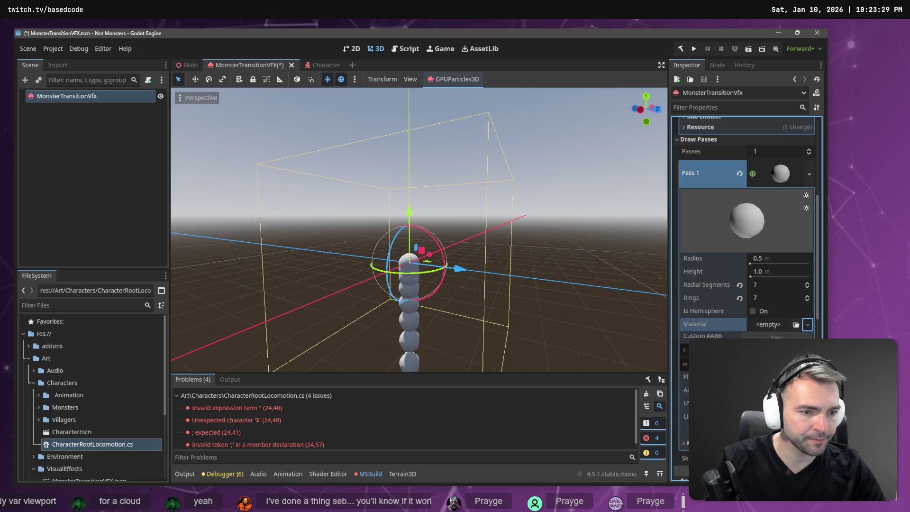
left_click(806, 350)
key("alt+Tab")
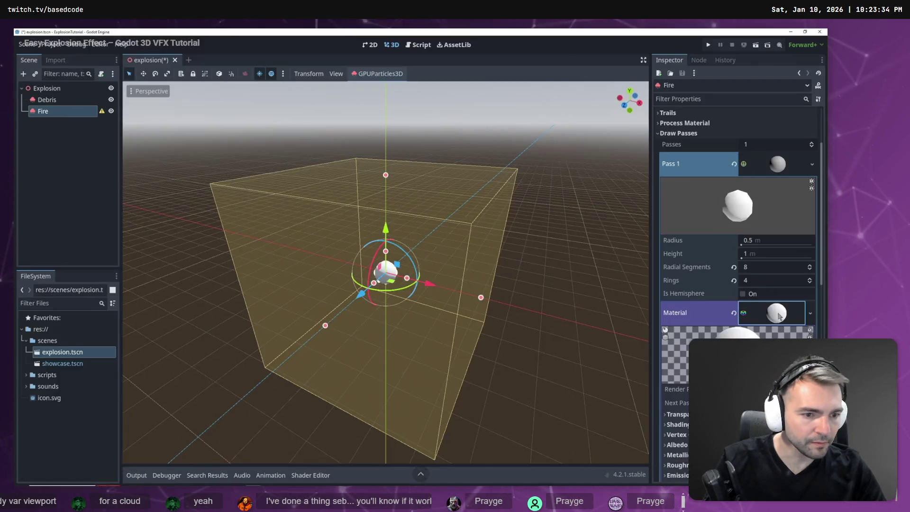
key("space")
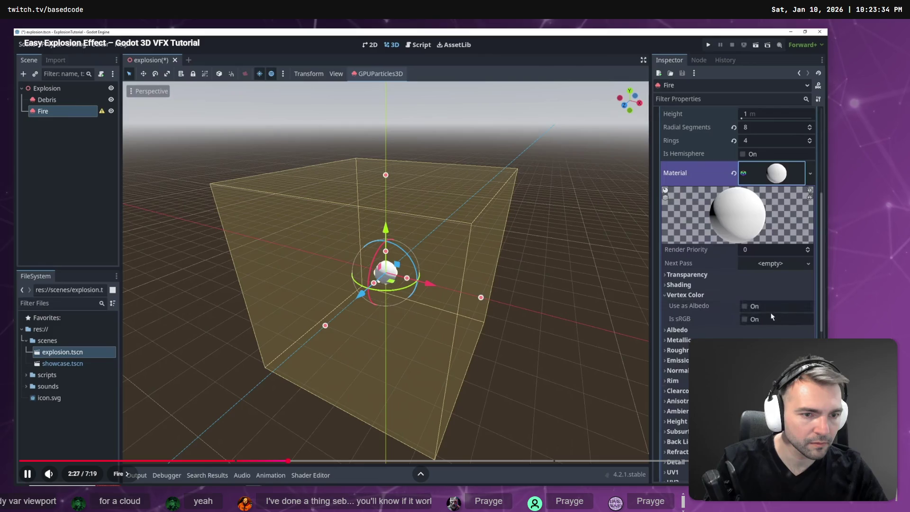
key("alt+Tab")
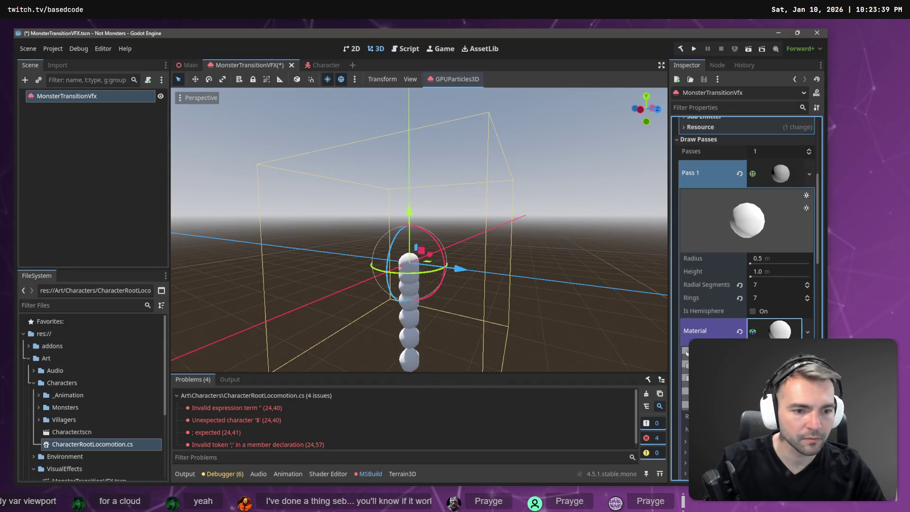
Expand the new material's Vertex Color and Transparency sections while following the tutorial
left_click(706, 327)
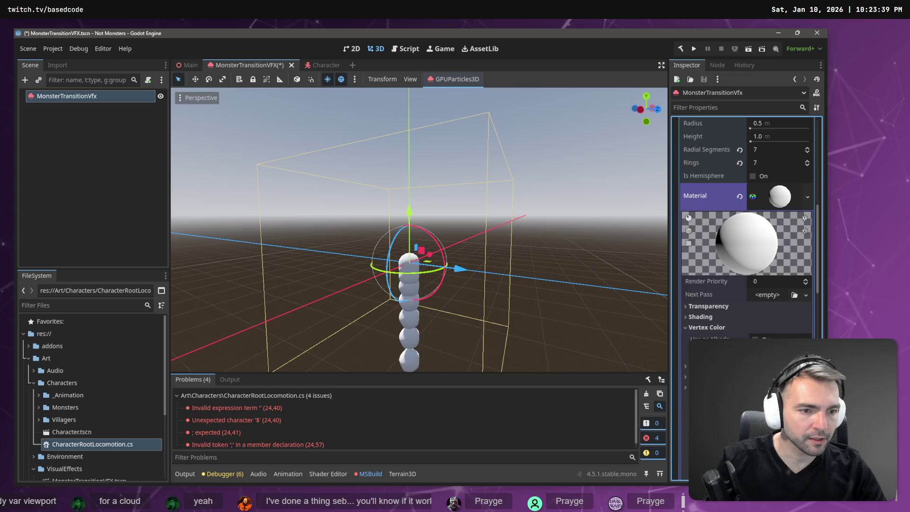
key("alt+Tab")
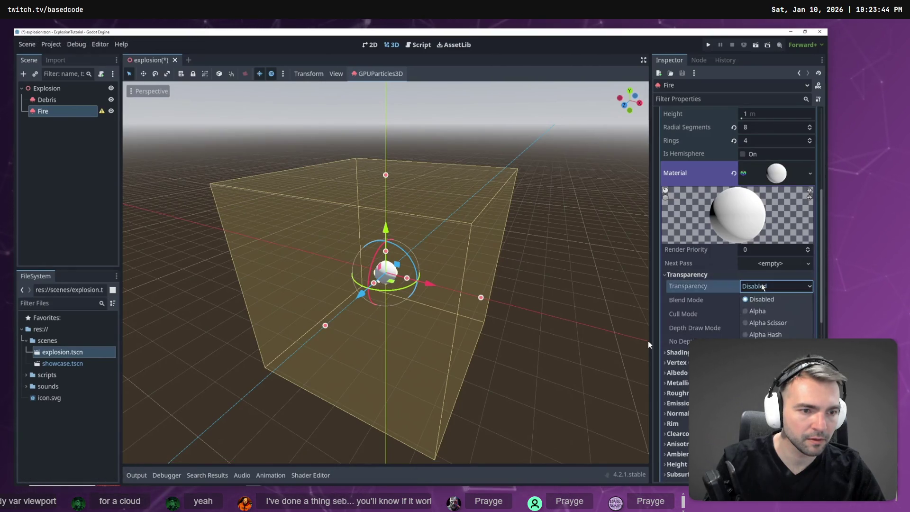
key("space")
key("alt+Tab")
left_click(717, 305)
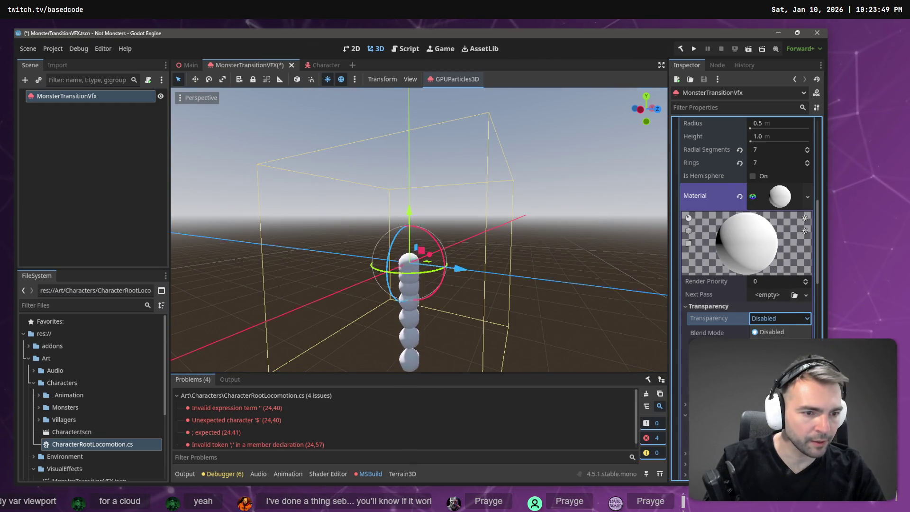
key("alt+Tab")
left_click(593, 297)
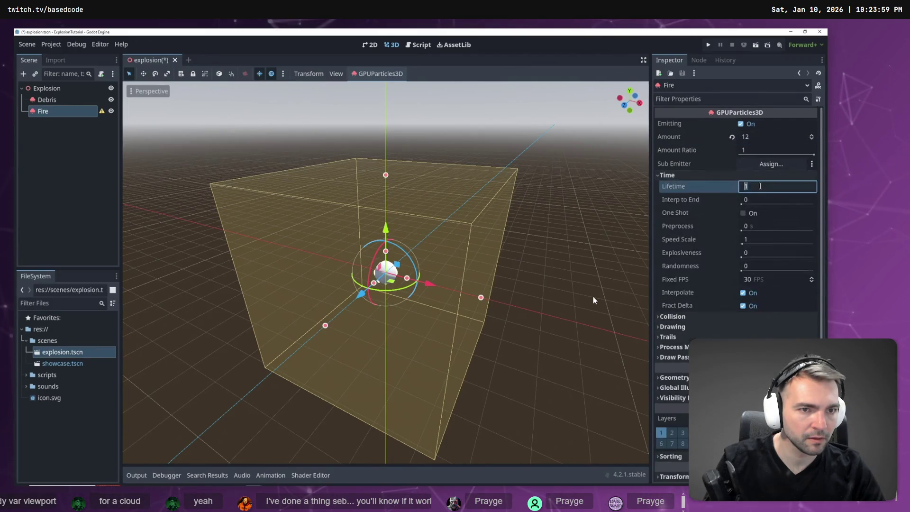
Set the particle Amount to 12 and expand the Time settings
left_click(592, 296)
key("alt+Tab")
scroll(719, 200, "up", 5)
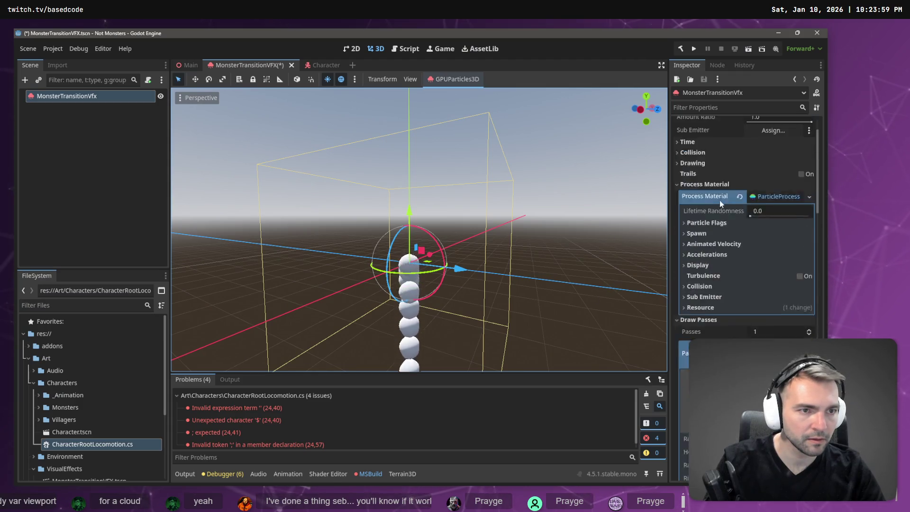
left_click(779, 150)
type("12")
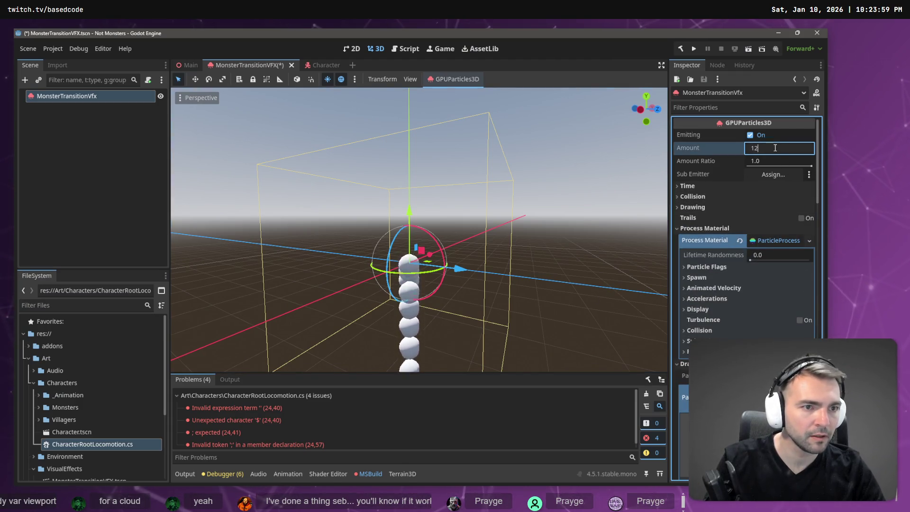
key("alt+Tab")
key("alt+Tab")
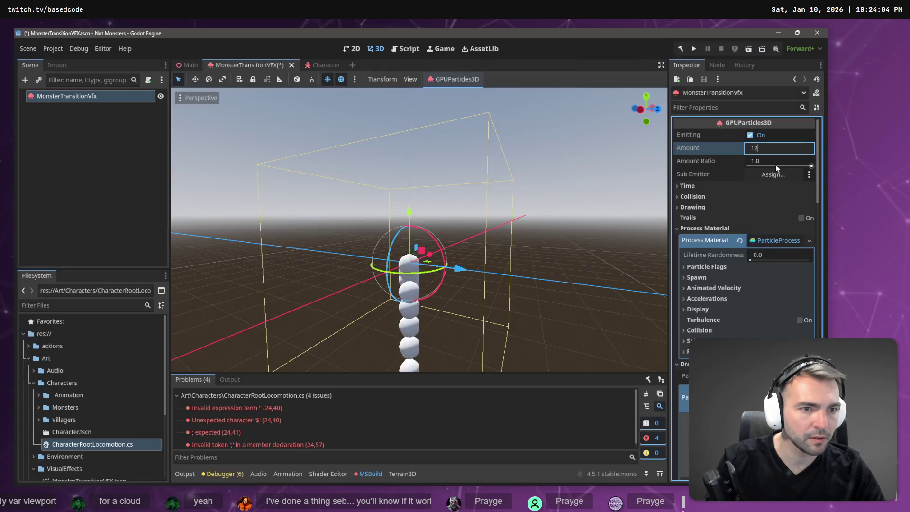
left_click(705, 185)
key("alt+Tab")
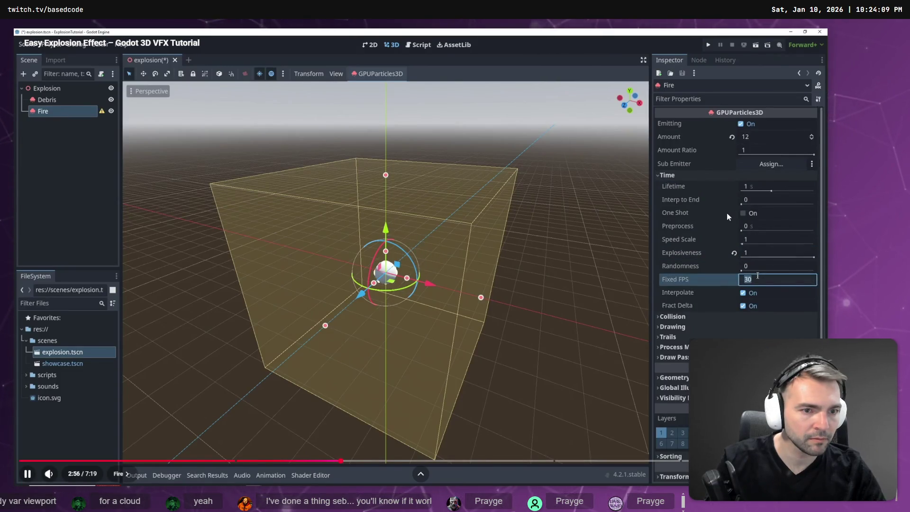
key("alt+Tab")
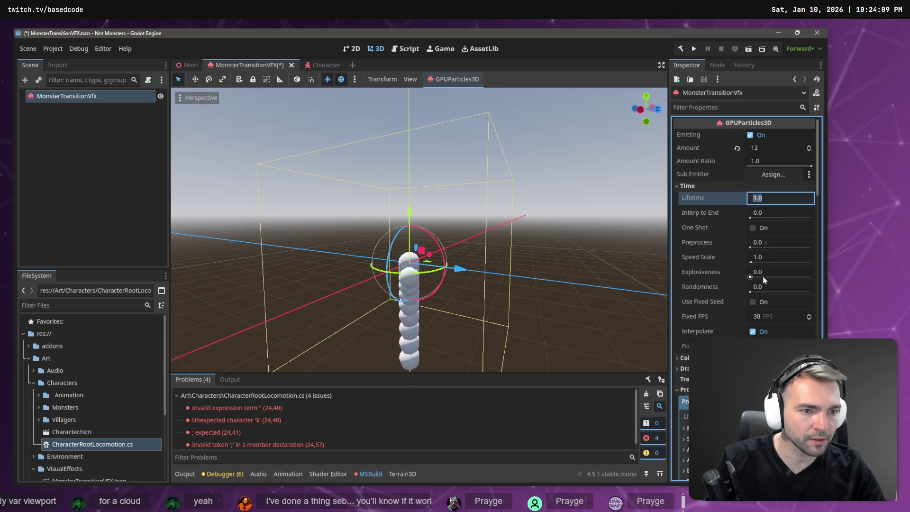
Set Explosiveness to 1 and Fixed FPS to 60
left_click(768, 272)
type("1")
left_click(590, 257)
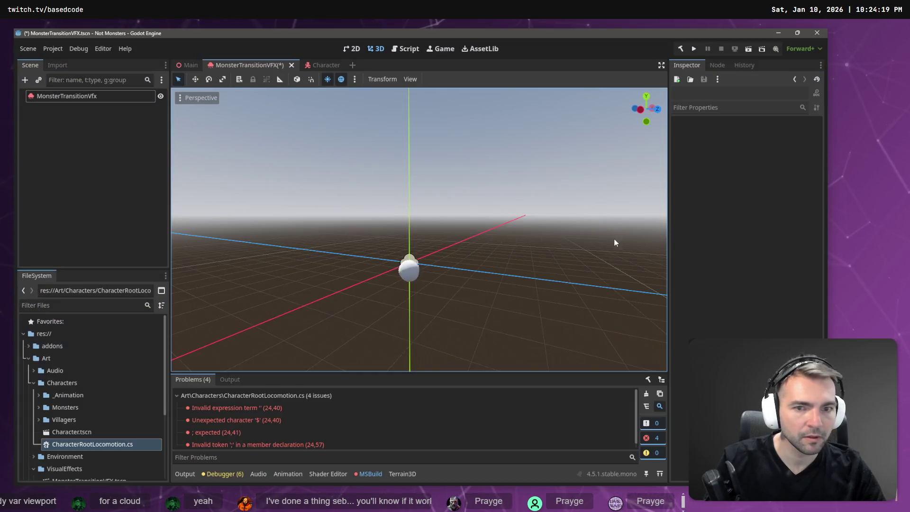
left_click(96, 98)
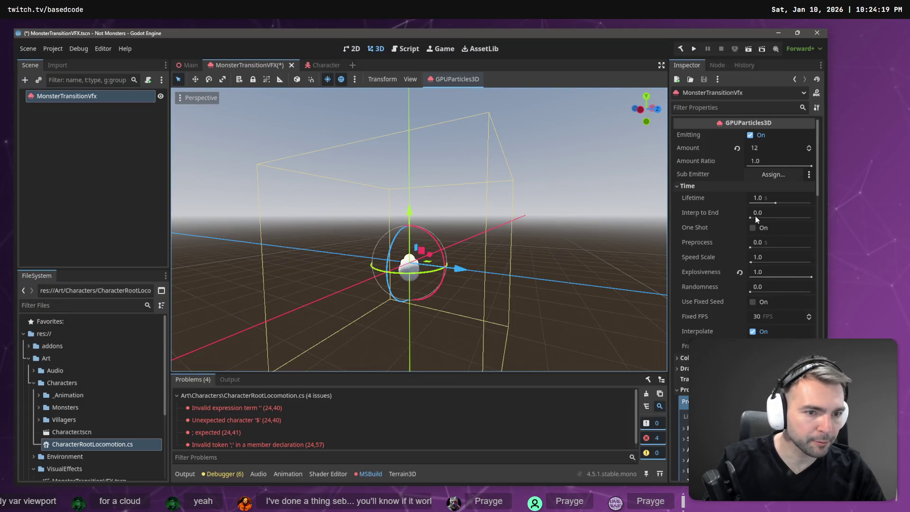
left_click(761, 317)
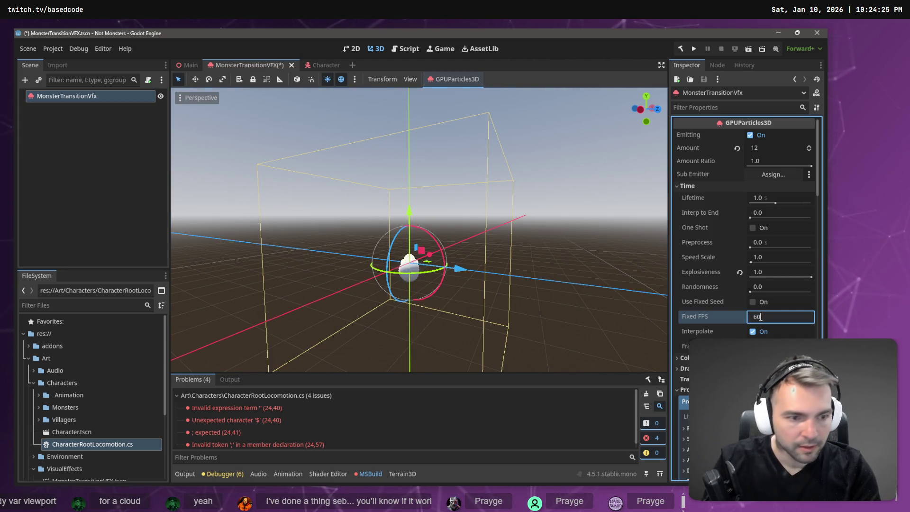
key("alt+Tab")
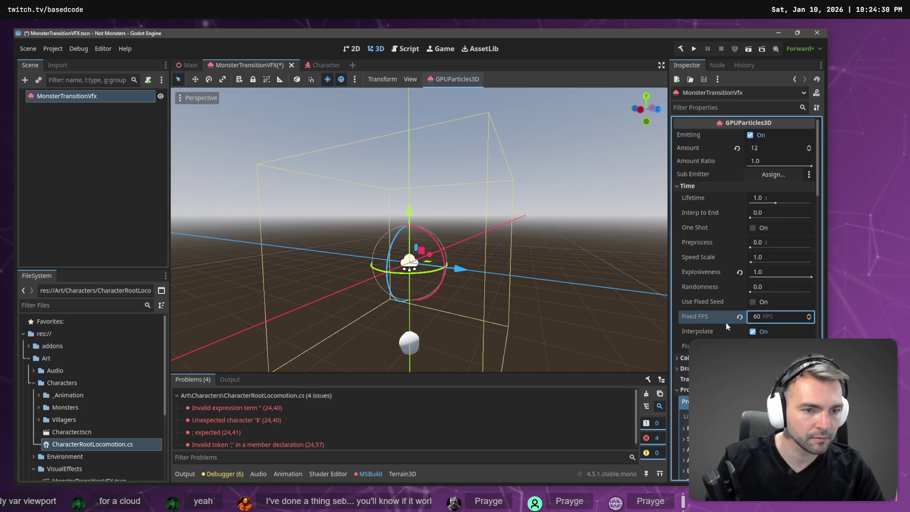
key("alt+Tab")
type("60")
key("Return")
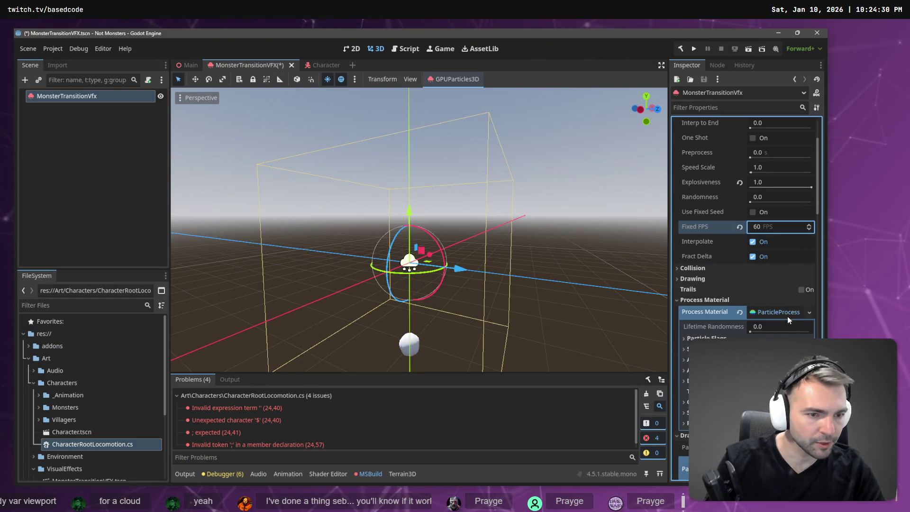
Play the tutorial in short bursts to see its next particle material settings
key("alt+Tab")
key("space")
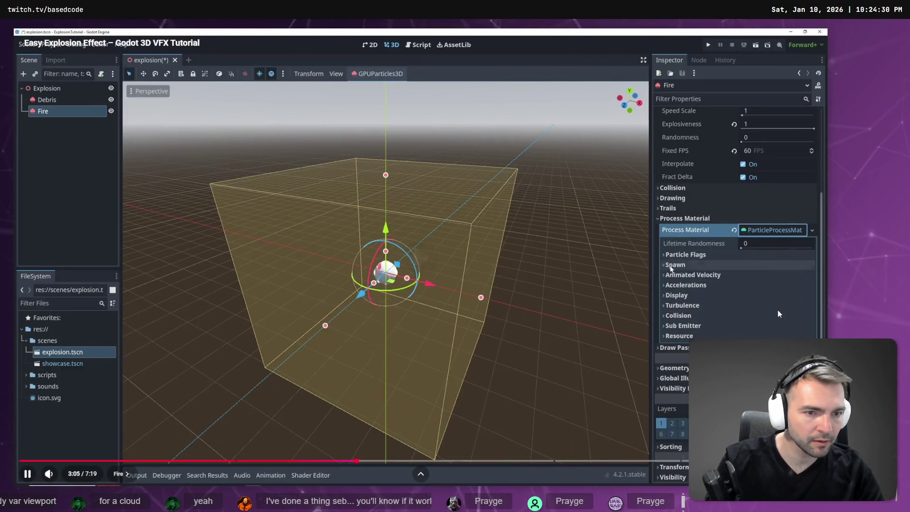
key("space")
key("alt+Tab")
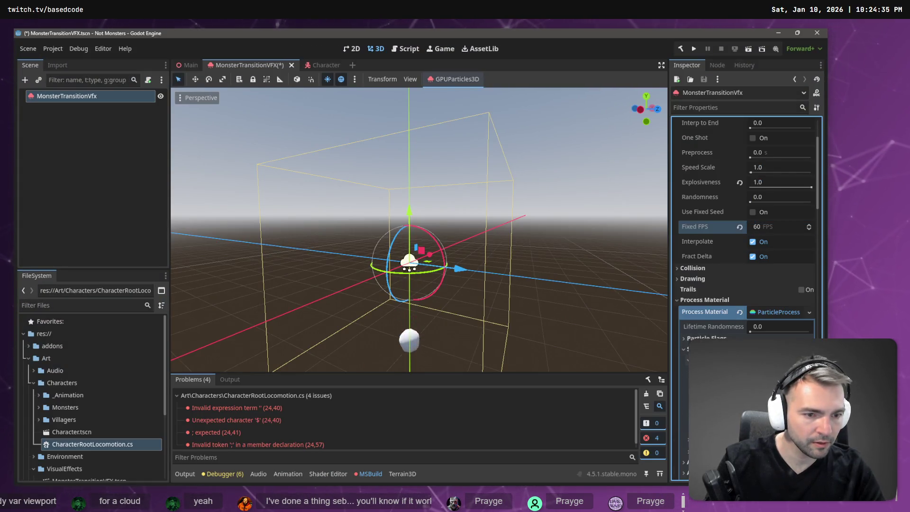
key("alt+Tab")
key("space")
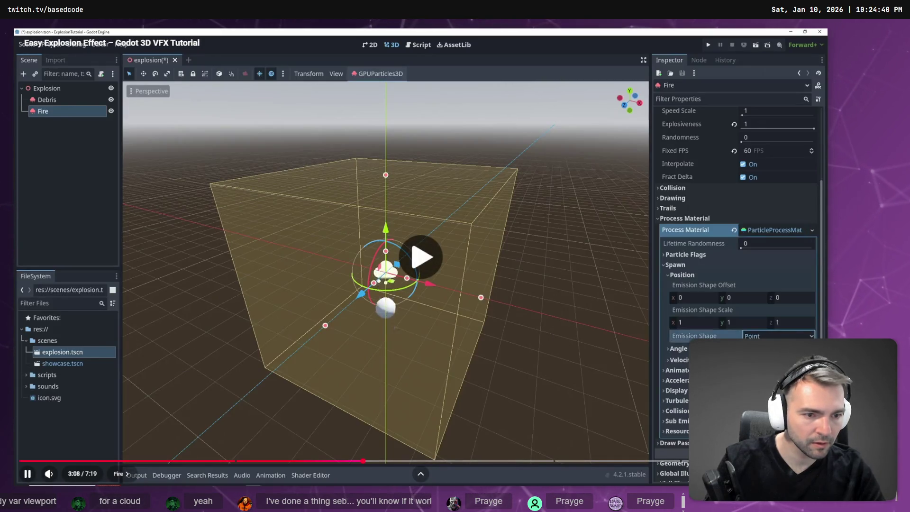
key("space")
key("alt+Tab")
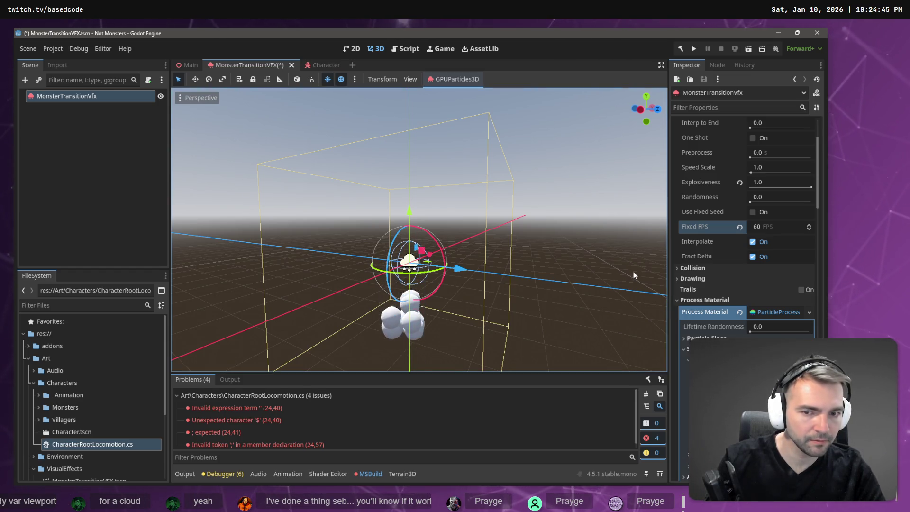
Watch the tutorial further and scroll toward the Process Material's Spawn > Position settings
key("alt+Tab")
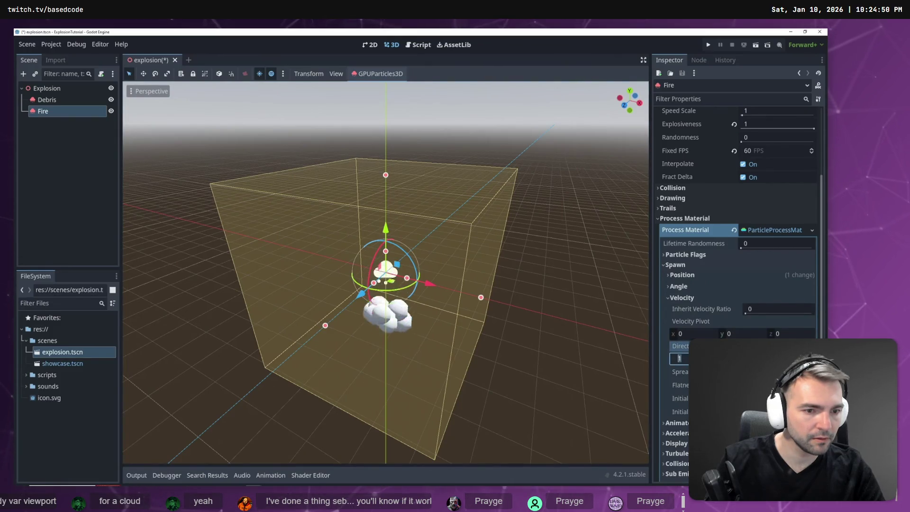
left_click(644, 268)
key("alt+Tab")
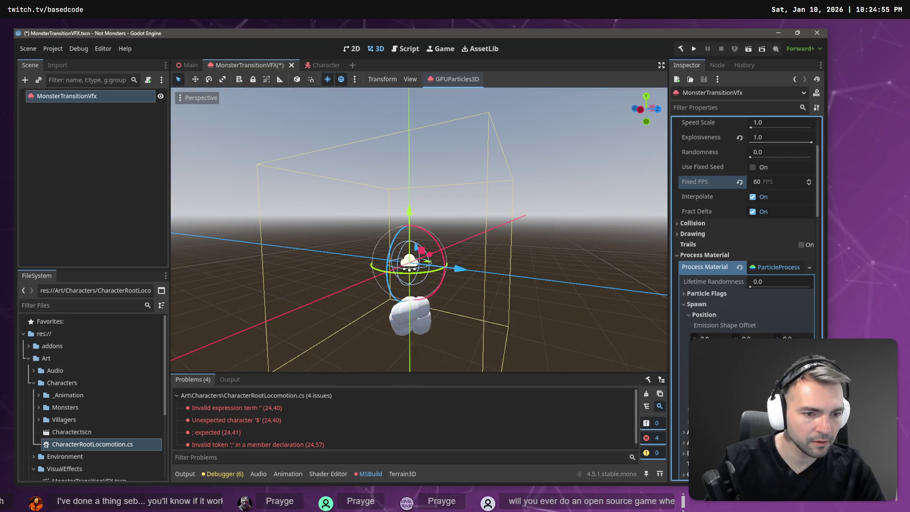
key("alt+Tab")
key("alt+Tab")
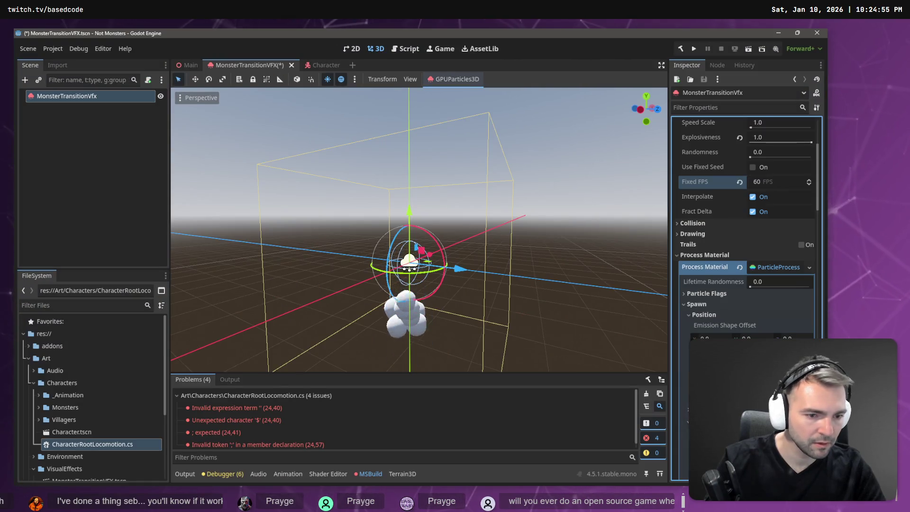
scroll(744, 228, "down", 4)
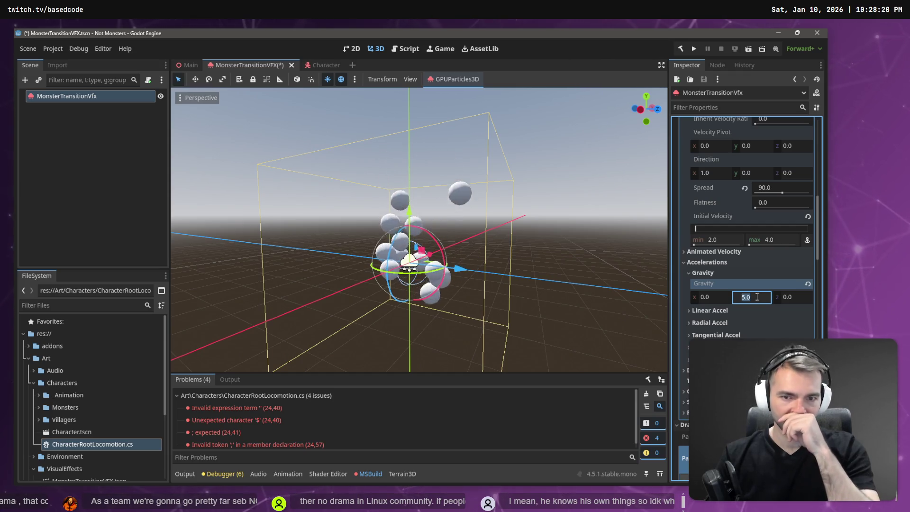
Play the tutorial to its scale settings, then expand the particle material's Display section
key("alt+Tab")
left_click(756, 299)
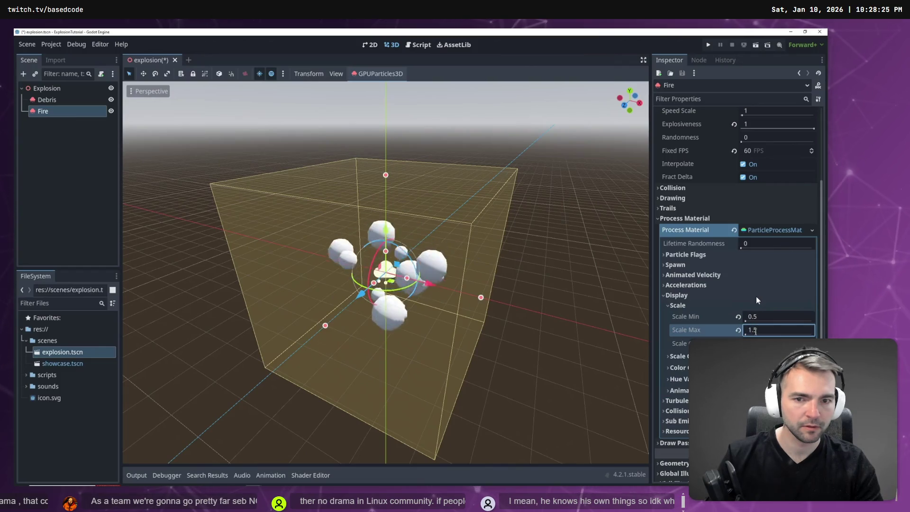
key("space")
key("alt+Tab")
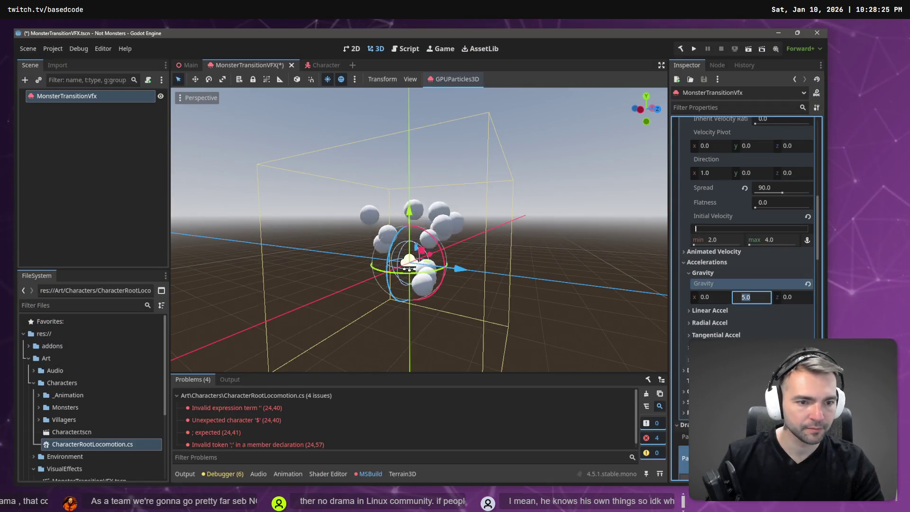
left_click(701, 370)
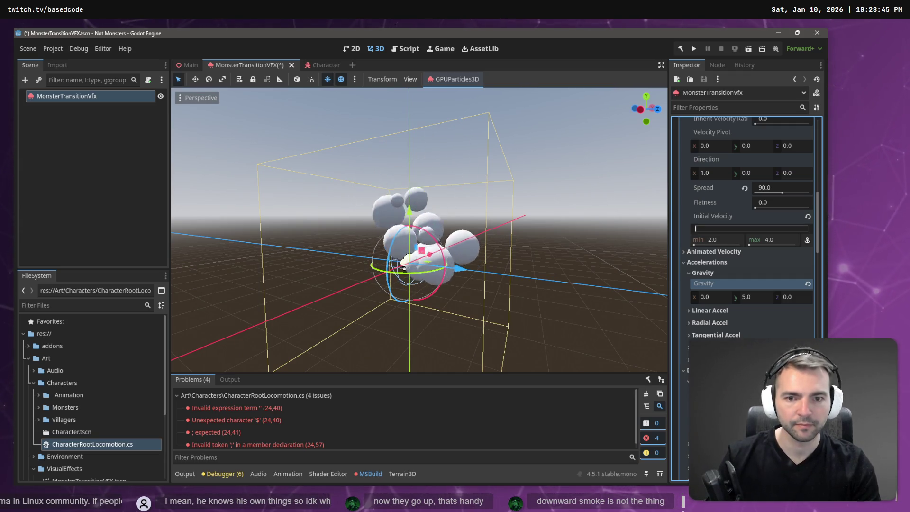
Deselect the smoke node and browse FileSystem to Characters/Villagers/PlagueDoctor
left_click(77, 153)
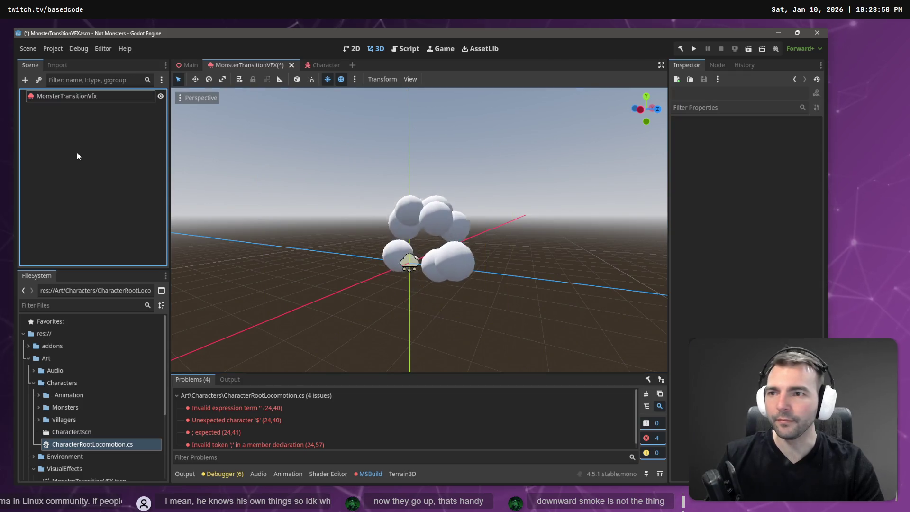
left_click(33, 383)
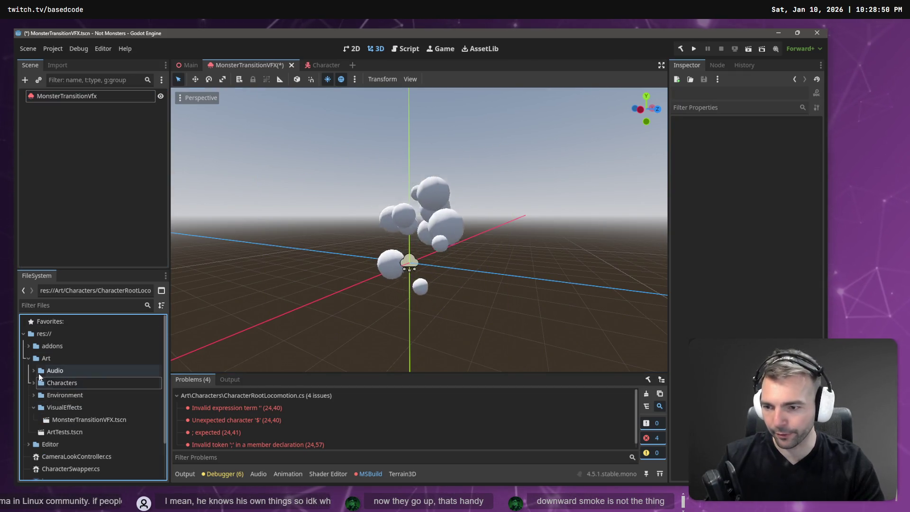
scroll(36, 388, "down", 1)
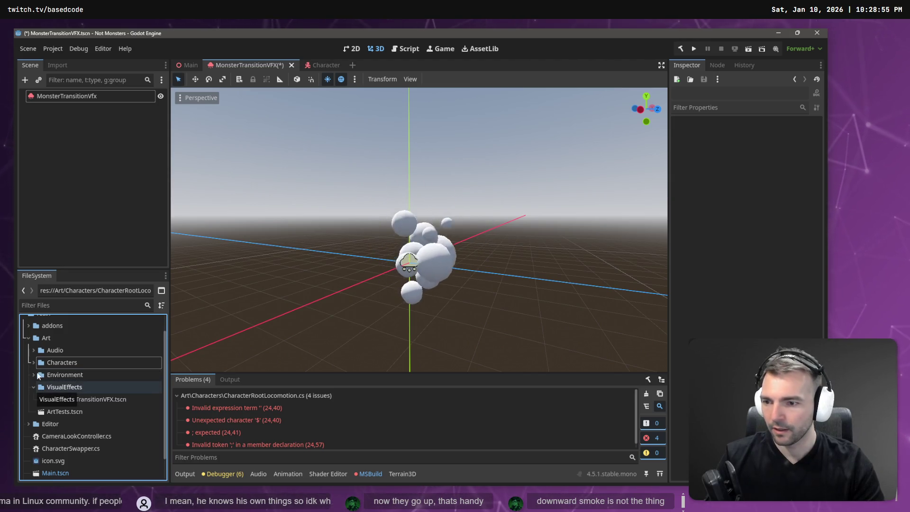
scroll(36, 348, "up", 1)
left_click(40, 383)
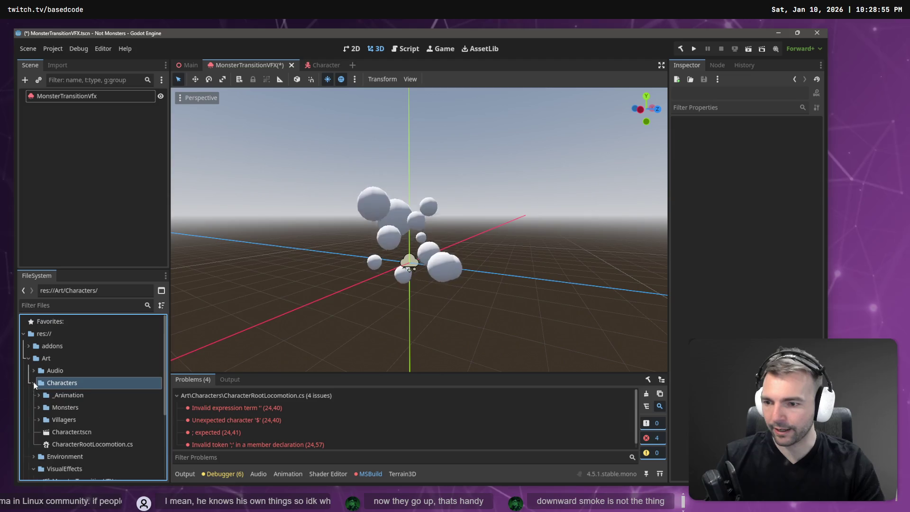
left_click(38, 419)
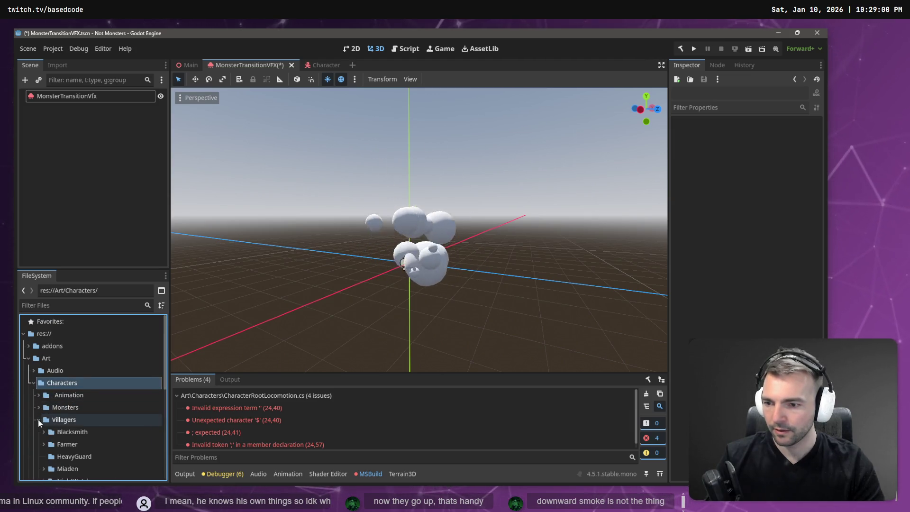
scroll(79, 418, "down", 5)
scroll(79, 418, "up", 2)
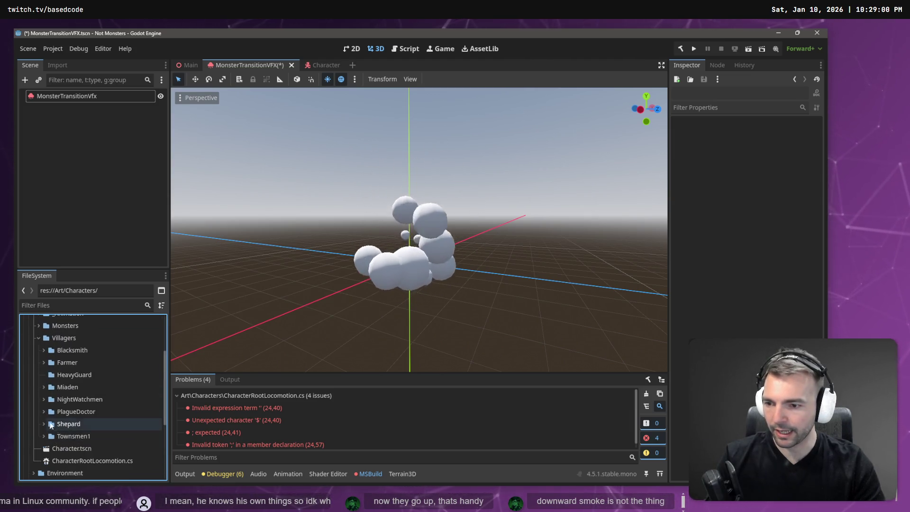
left_click(43, 410)
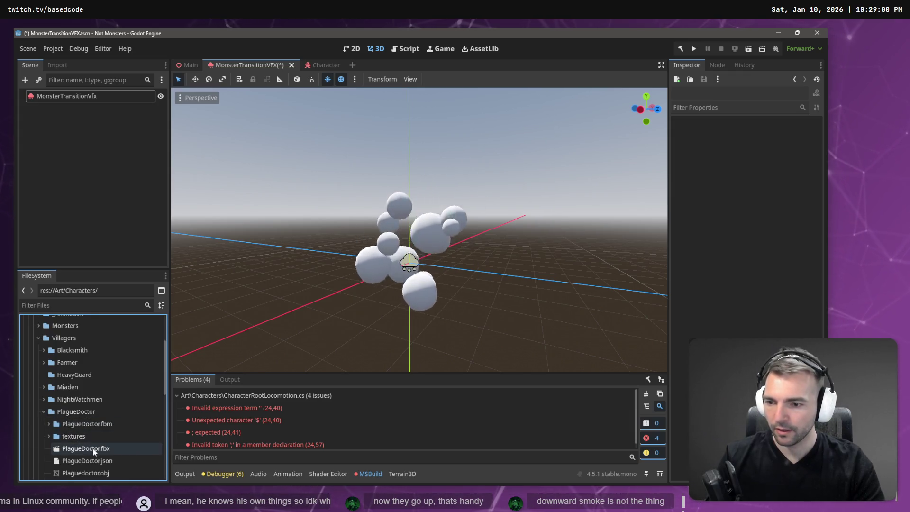
Drop PlagueDoctor.fbx onto MonsterTransitionVfx so the model becomes its child
mouse_move(93, 448)
left_mouse_down()
mouse_move(64, 95)
mouse_move(75, 379)
mouse_move(94, 441)
mouse_move(85, 307)
left_mouse_up()
left_click_drag(85, 212, 57, 96)
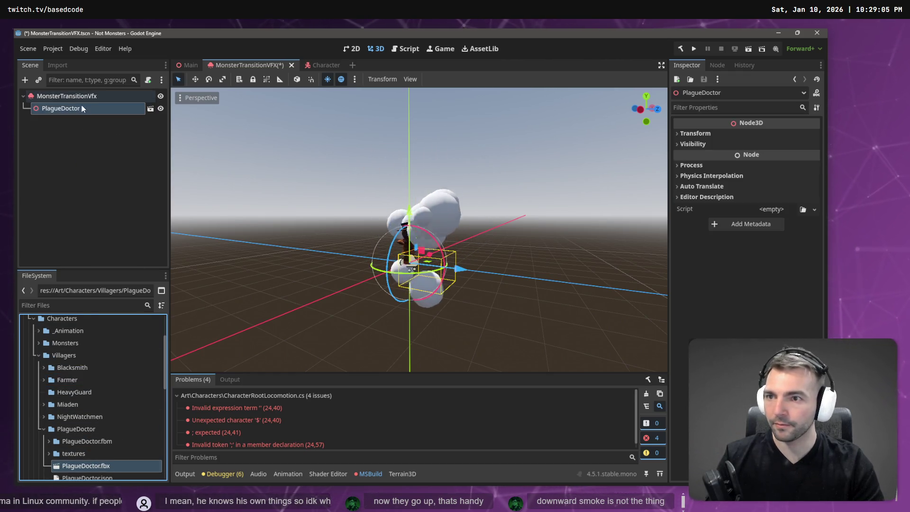
left_click(505, 257)
Frame the PlagueDoctor and raise MonsterTransitionVfx about 0.4 along the green axis
key("w")
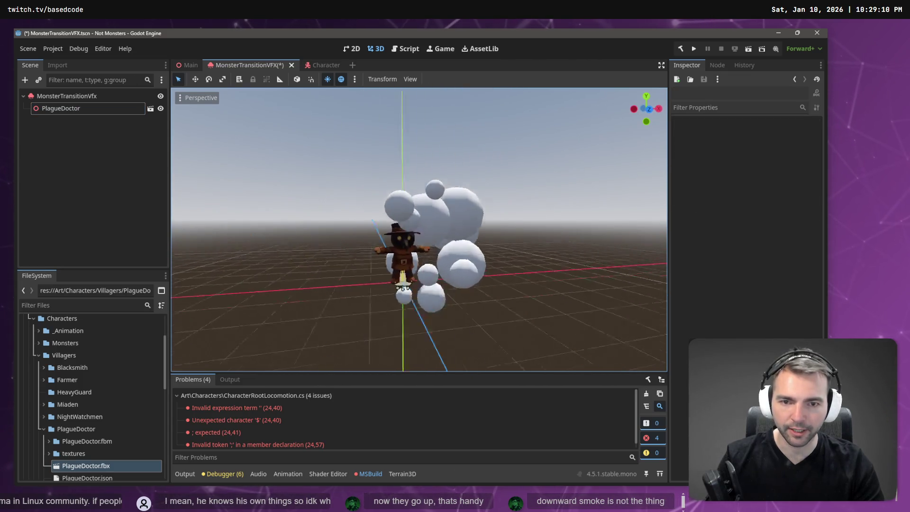
key("s")
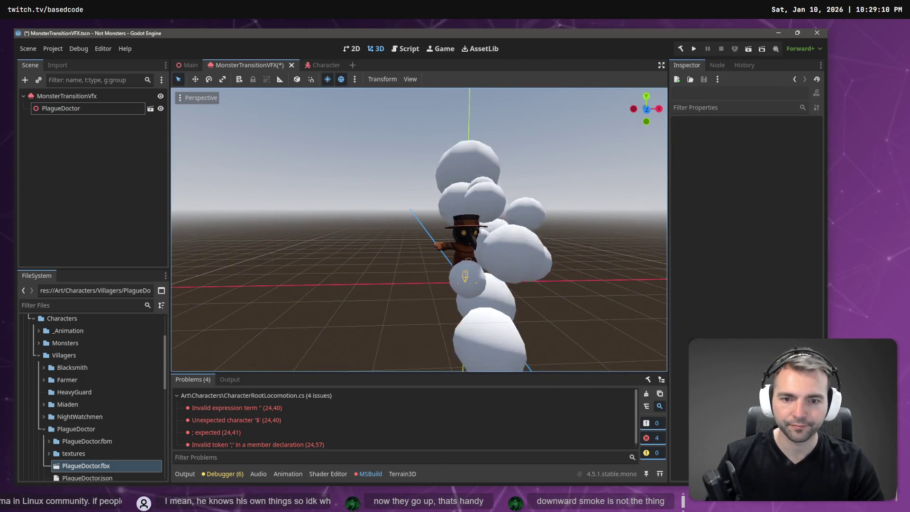
key("w")
left_click(100, 96)
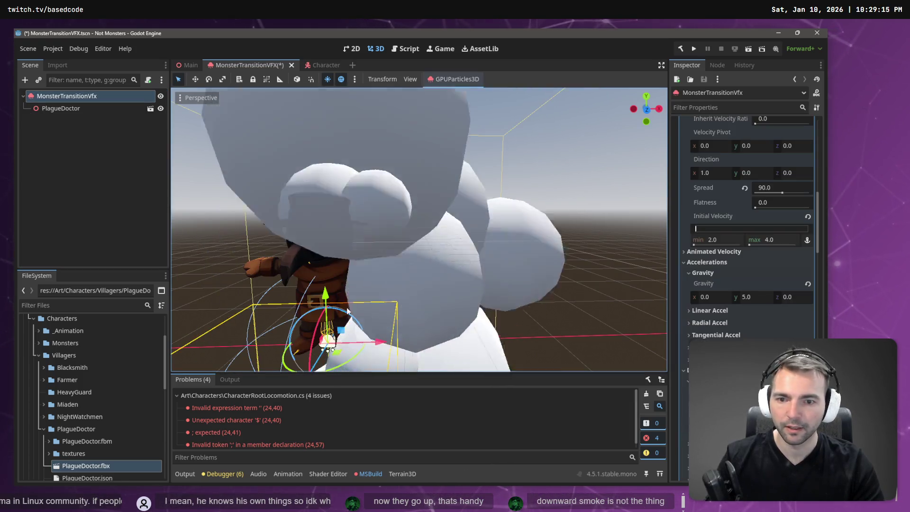
mouse_move(329, 279)
left_mouse_down()
mouse_move(328, 255)
mouse_move(328, 280)
left_mouse_up()
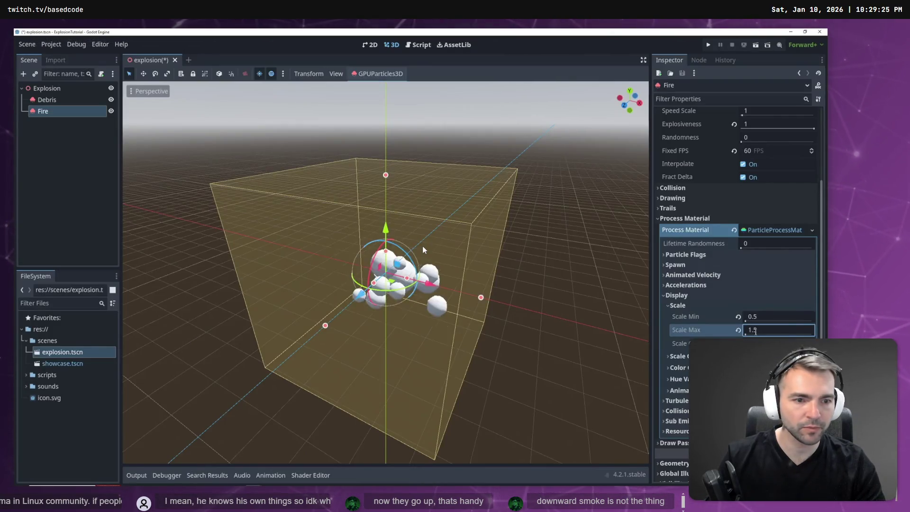
Check the tutorial video's Display > Scale settings
left_click(616, 270)
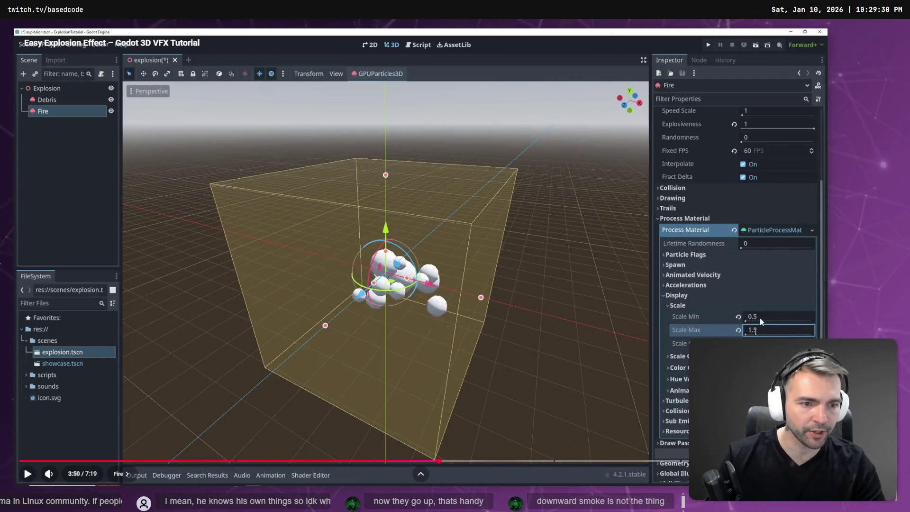
key("space")
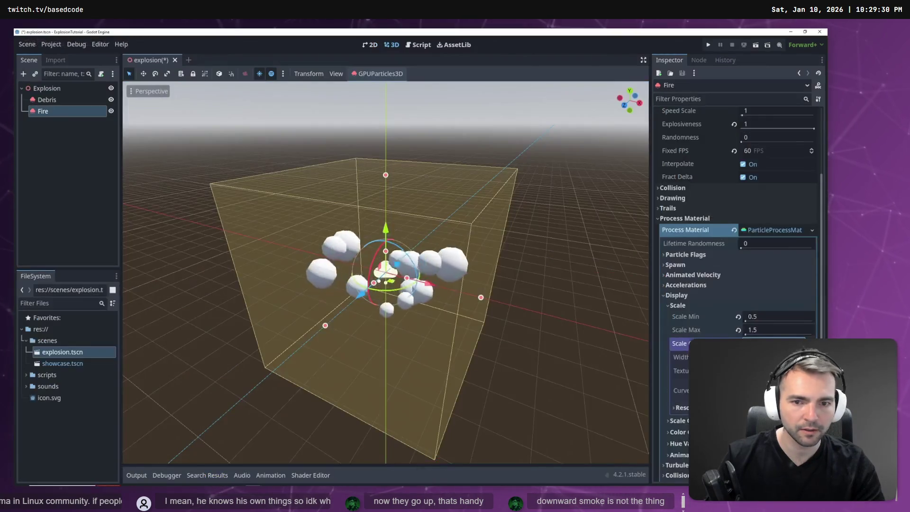
key("alt+Tab")
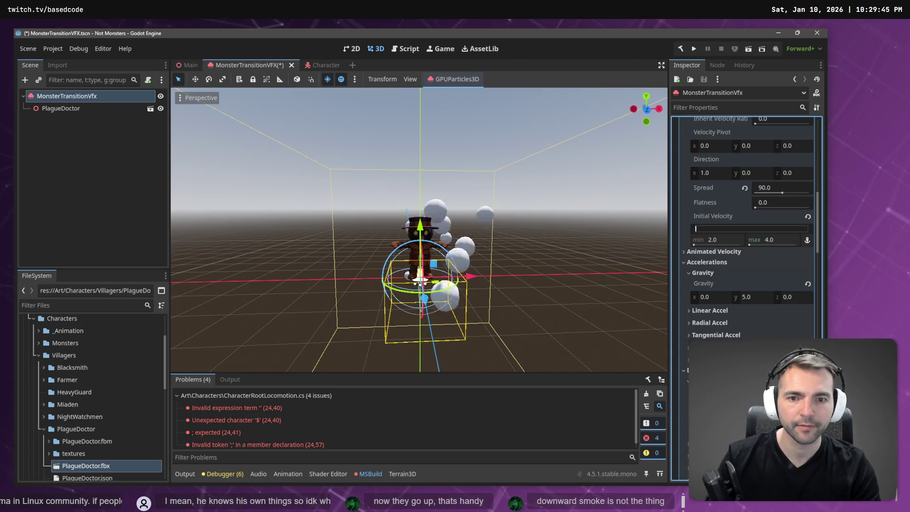
Set the GPUParticles3D Amount to 30
scroll(760, 309, "up", 15)
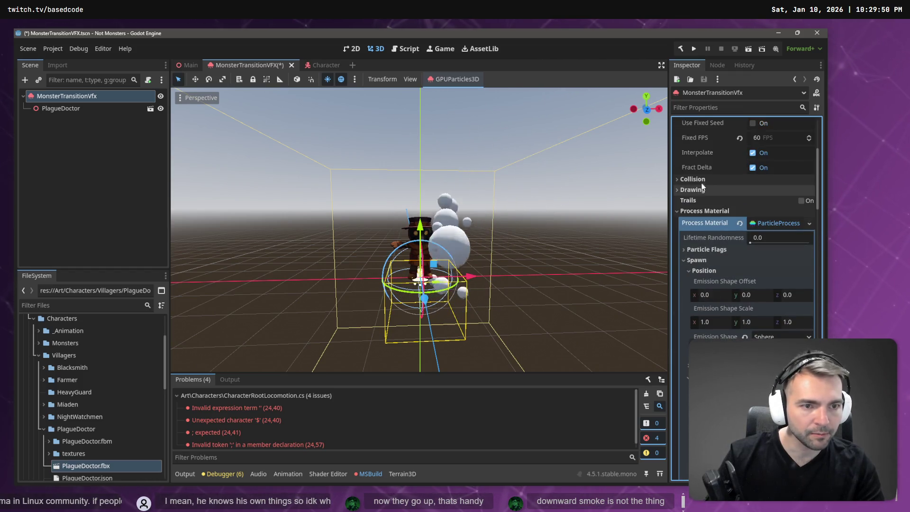
scroll(759, 232, "up", 5)
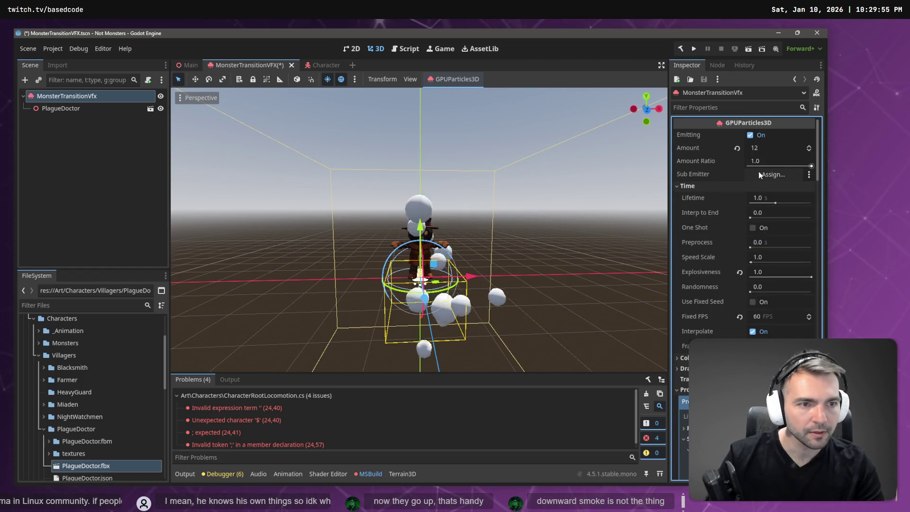
left_click(763, 149)
type("30")
key("Return")
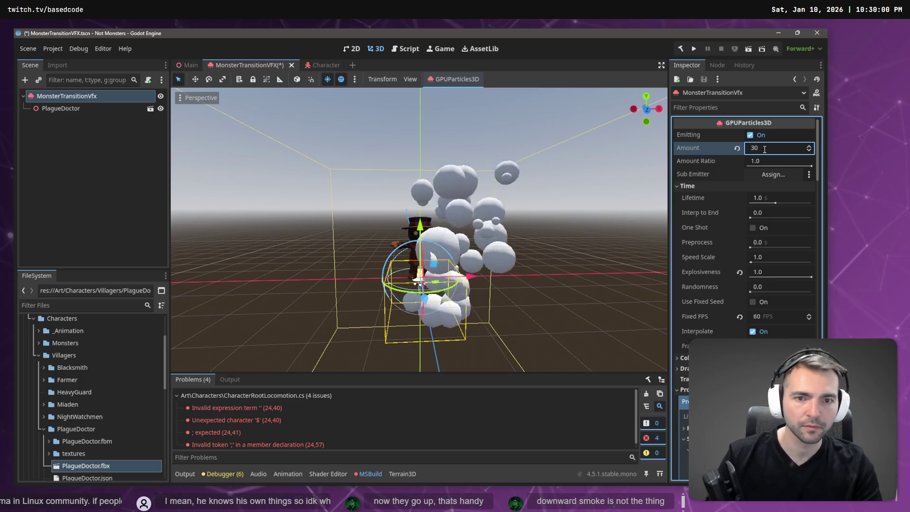
Set the Accelerations Gravity y value to 3
scroll(761, 148, "down", 5)
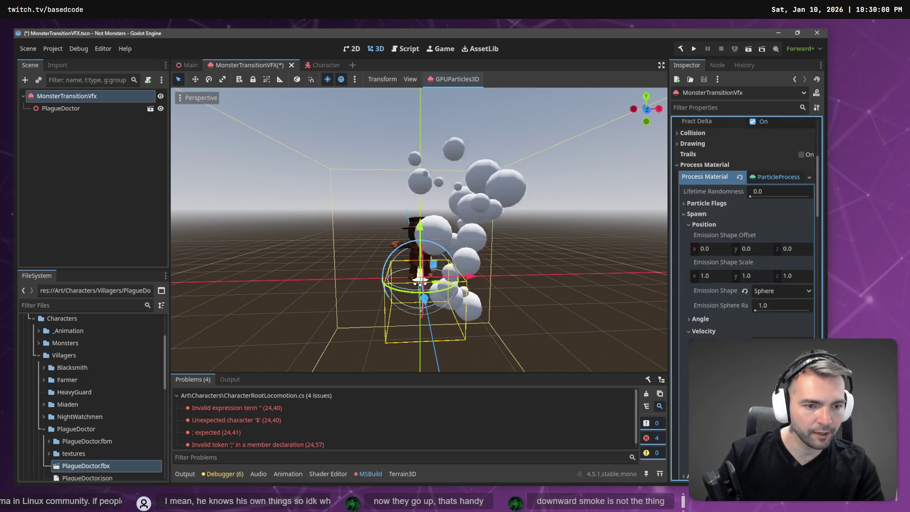
scroll(706, 223, "down", 10)
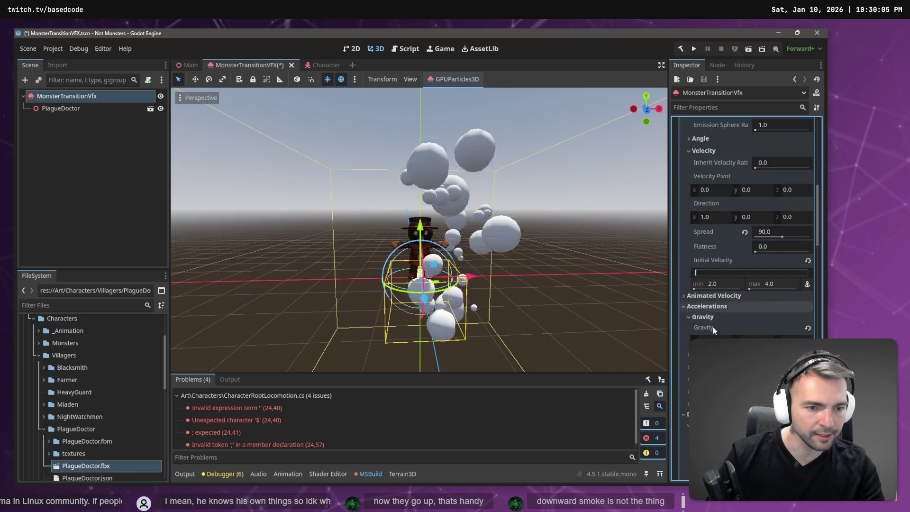
left_click(751, 295)
type("3")
key("Return")
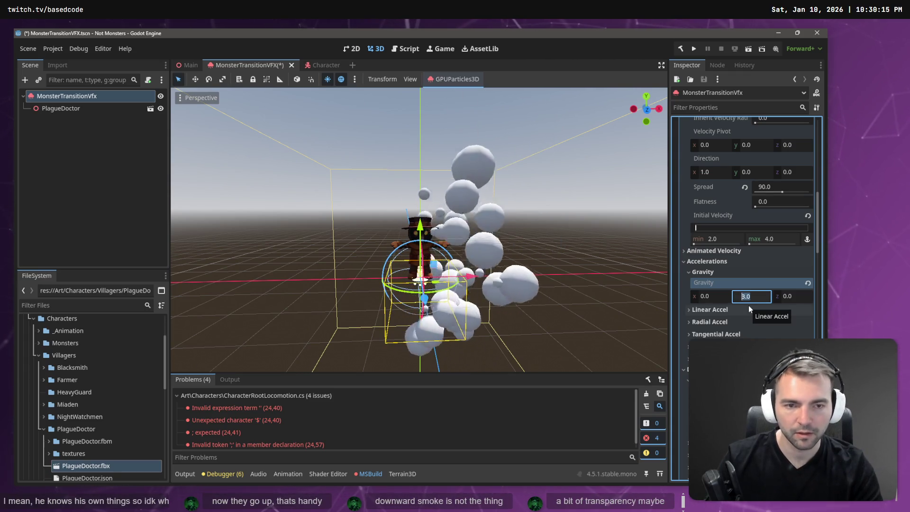
Try gravity y values of 5 and then 3 to compare how high the smoke rises
type("5")
key("Return")
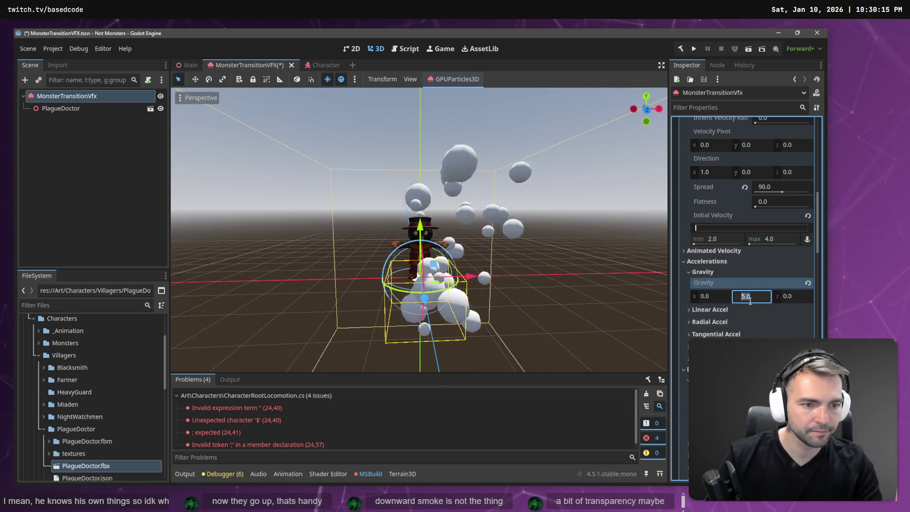
type("3")
key("Return")
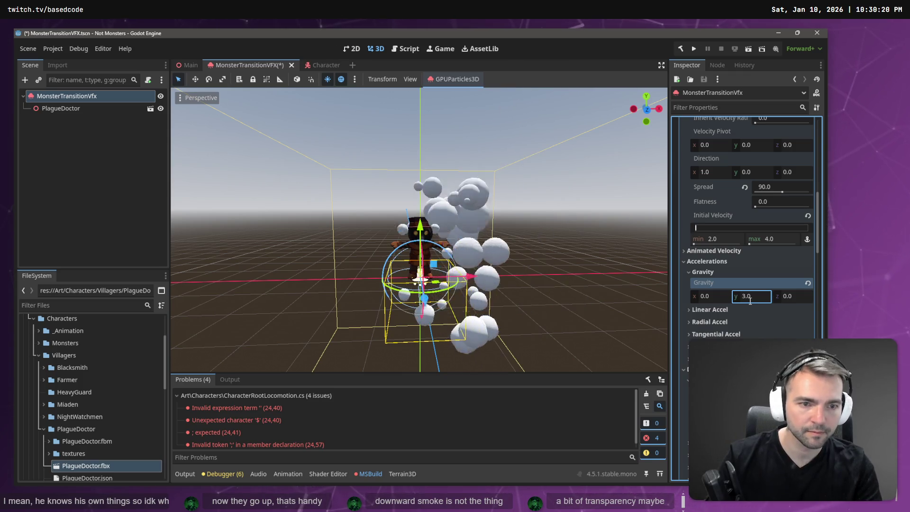
scroll(747, 304, "down", 5)
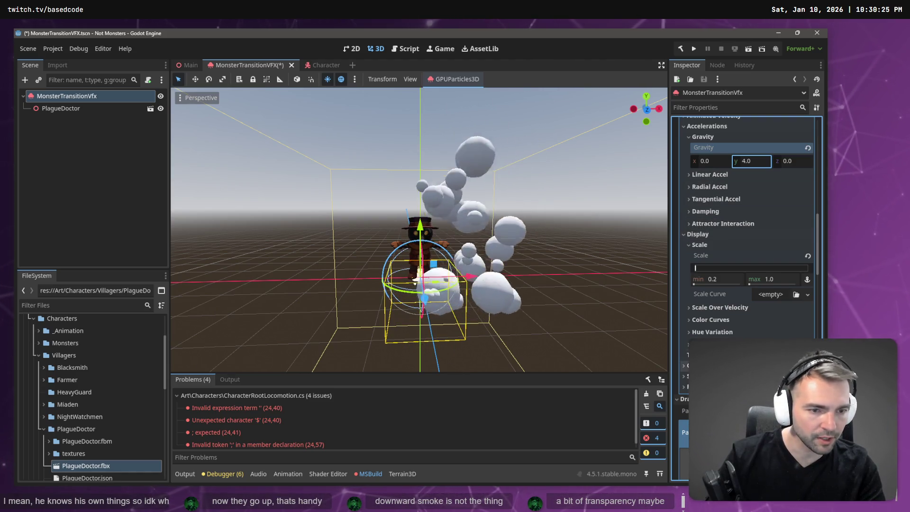
scroll(711, 305, "up", 10)
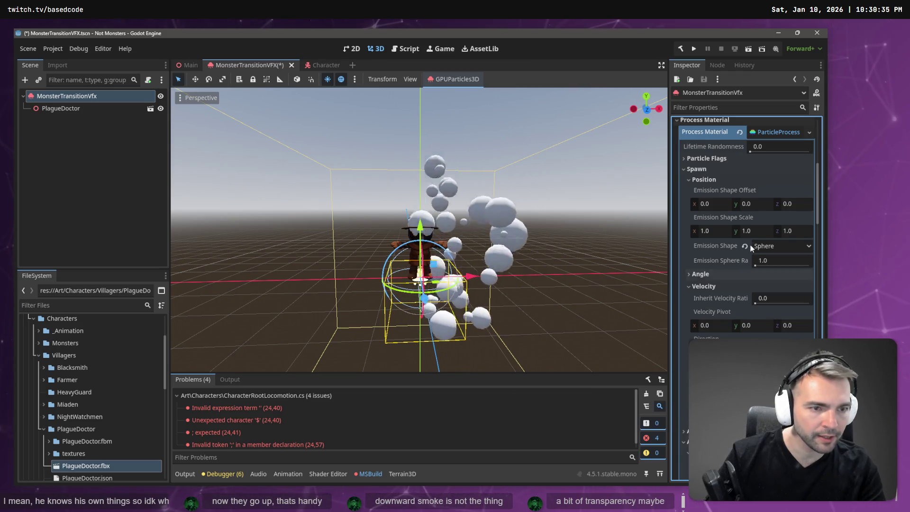
Scroll the Inspector back to the particle velocity settings and begin editing them
scroll(742, 199, "up", 2)
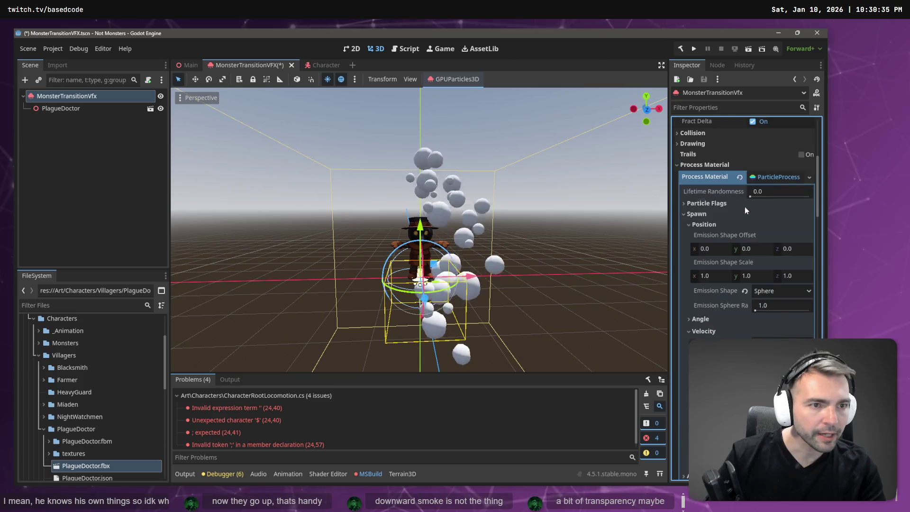
scroll(747, 210, "up", 3)
scroll(750, 216, "down", 3)
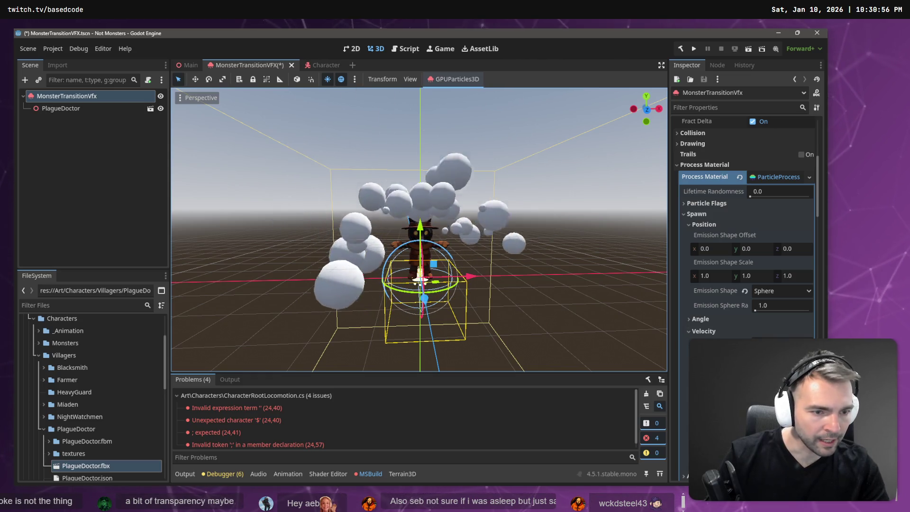
left_click(744, 147)
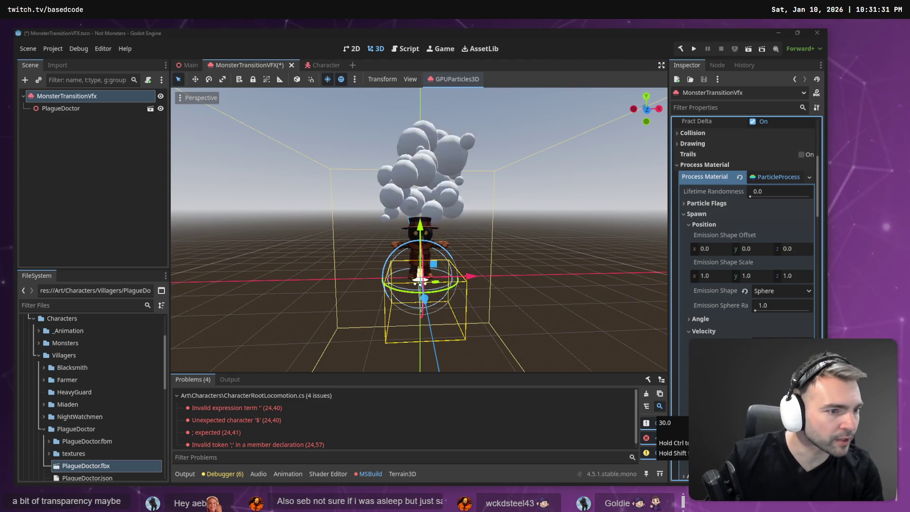
key("alt+Tab")
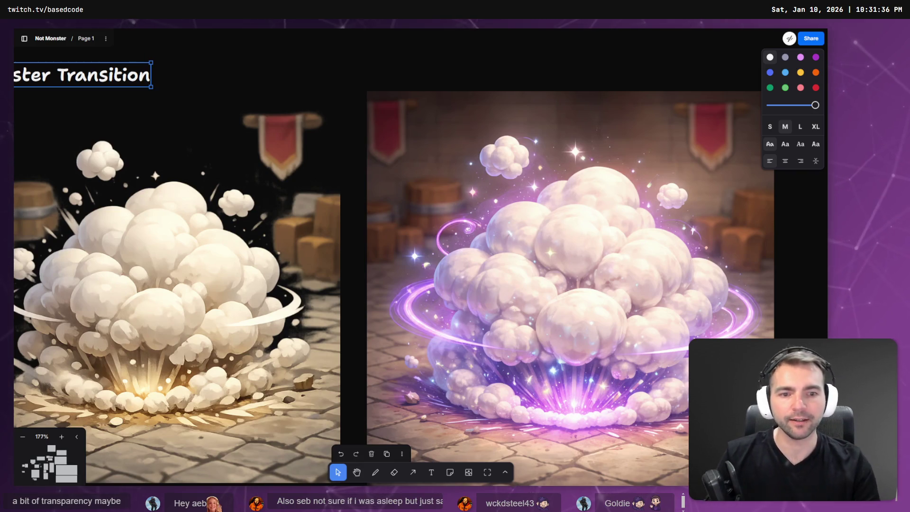
scroll(533, 309, "down", 3)
key("alt+Tab")
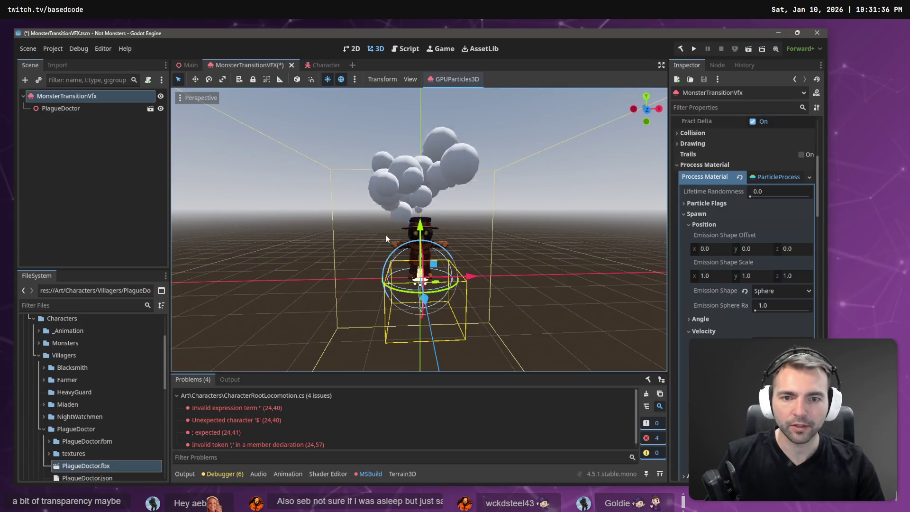
key("alt+Tab")
scroll(427, 236, "down", 3)
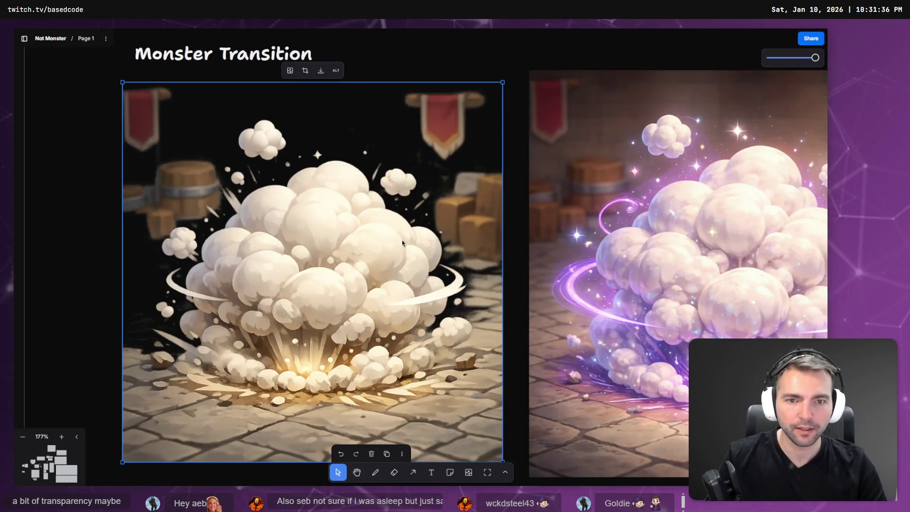
key("alt+Tab")
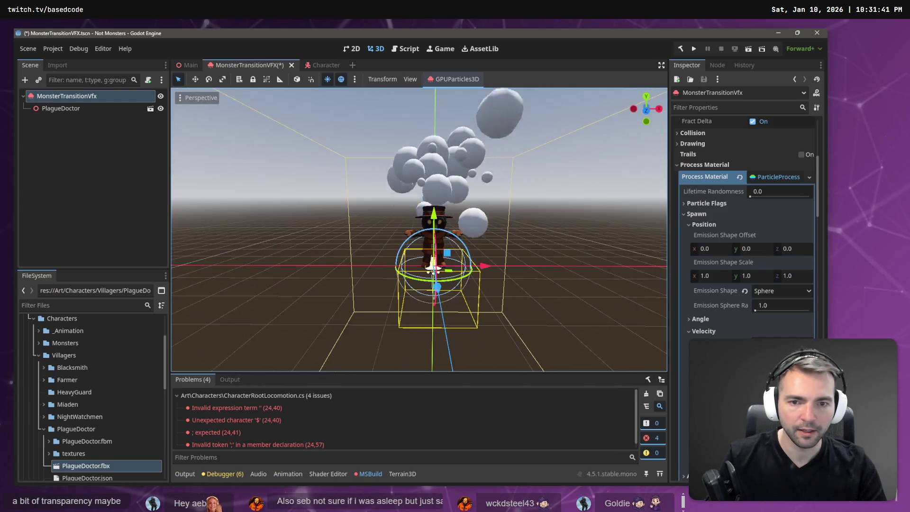
scroll(433, 251, "up", 2)
scroll(418, 272, "down", 3)
scroll(441, 265, "up", 2)
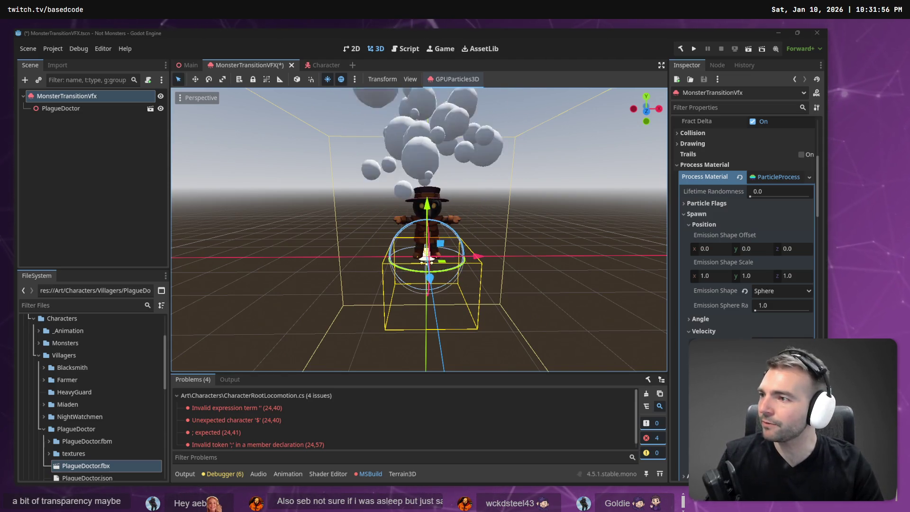
Refocus the Godot editor to watch the looping smoke above the PlagueDoctor
left_click(369, 31)
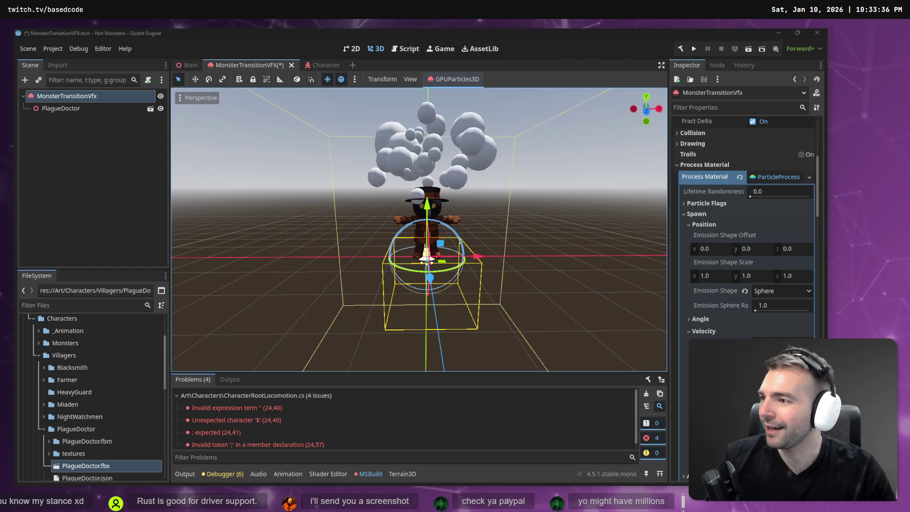
Deselect the emitter, zoom and orbit to a front view of the PlagueDoctor, then reselect the smoke emitter
left_click(563, 212)
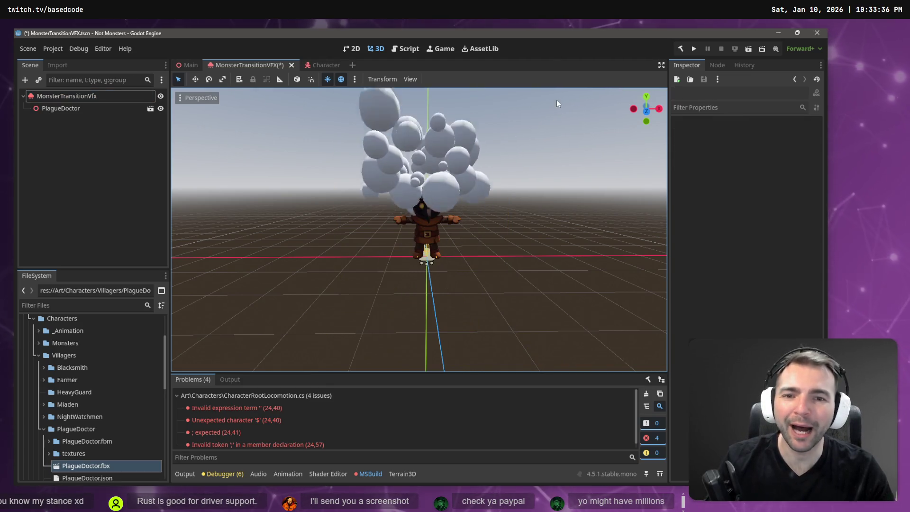
scroll(563, 212, "up", 5)
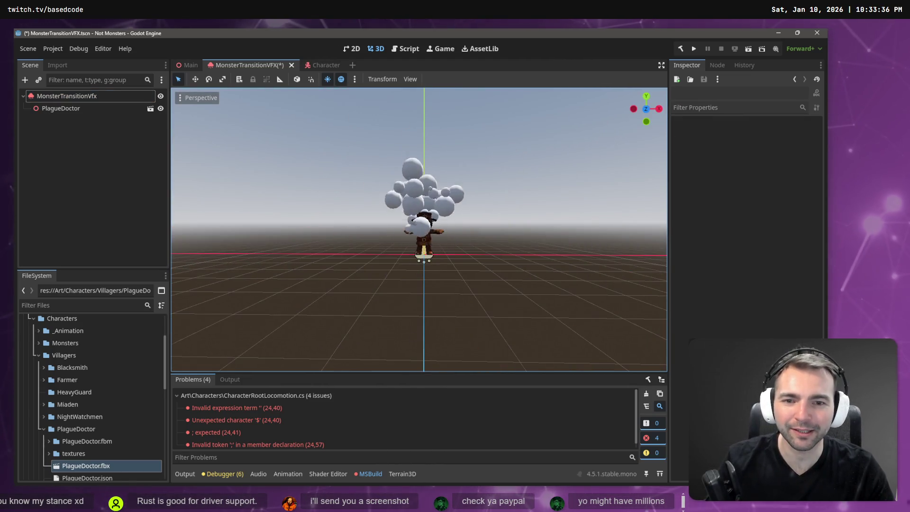
mouse_move(418, 230)
left_mouse_down()
mouse_move(569, 222)
mouse_move(533, 177)
left_mouse_up()
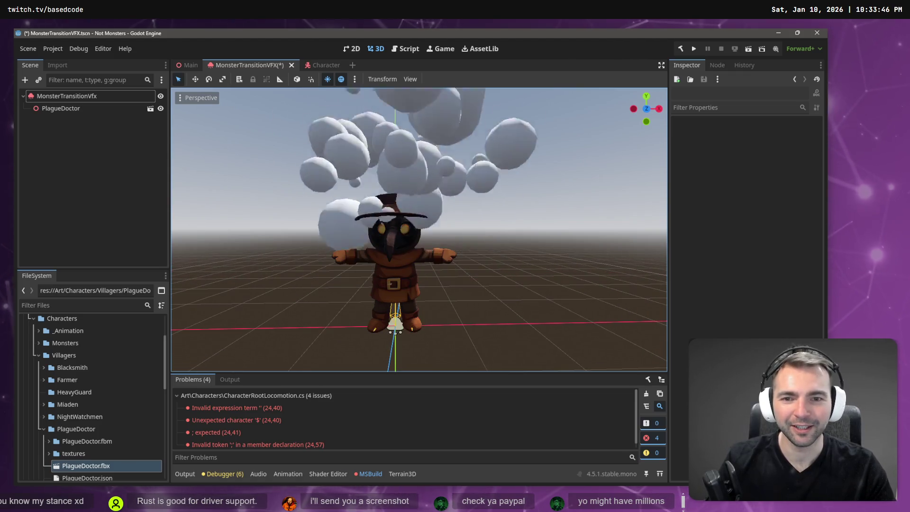
left_click(533, 177)
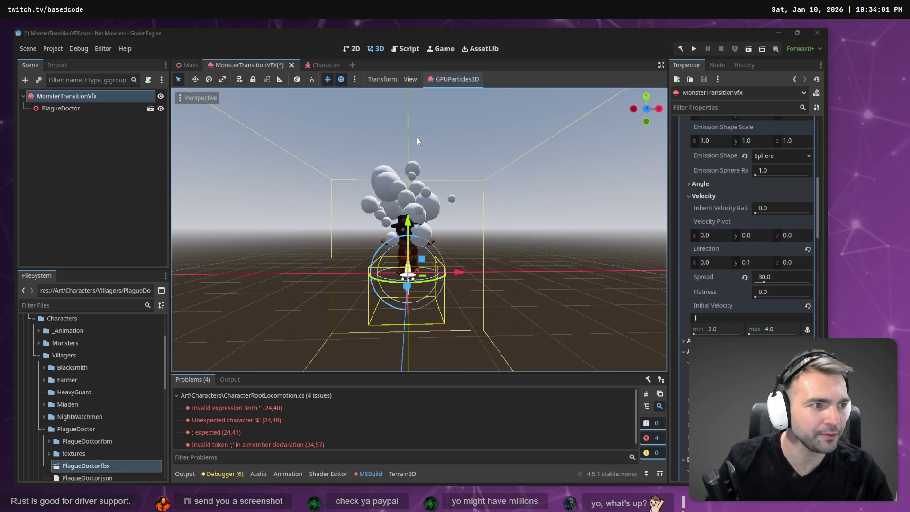
Rewind the explosion tutorial a few seconds and pause it
key("alt+Tab")
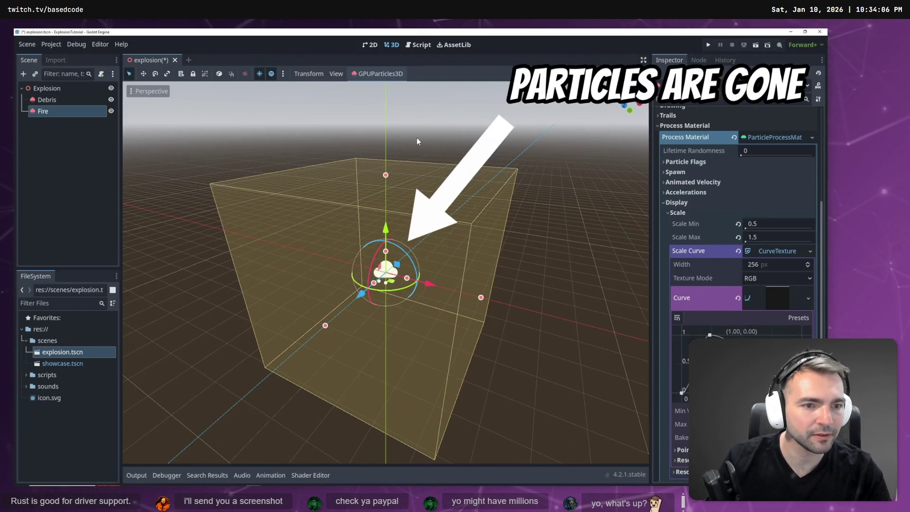
key("Left")
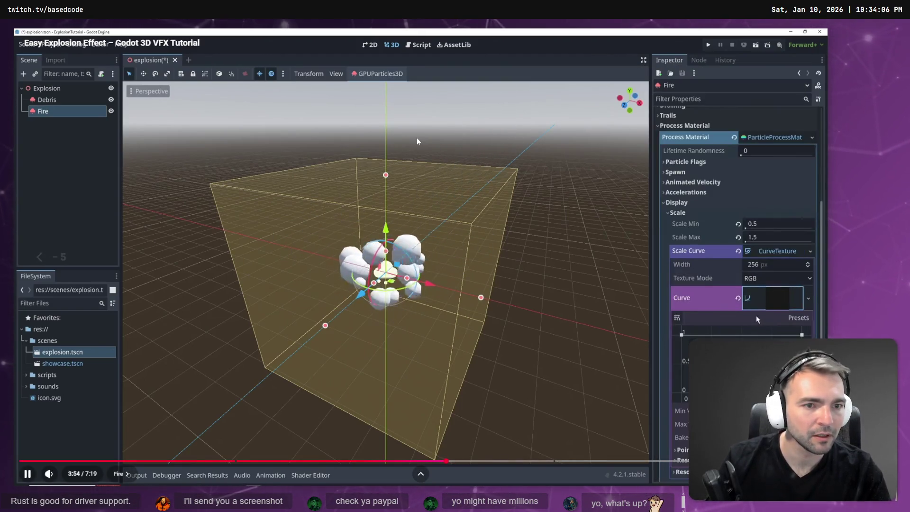
key("Left")
key("Left")
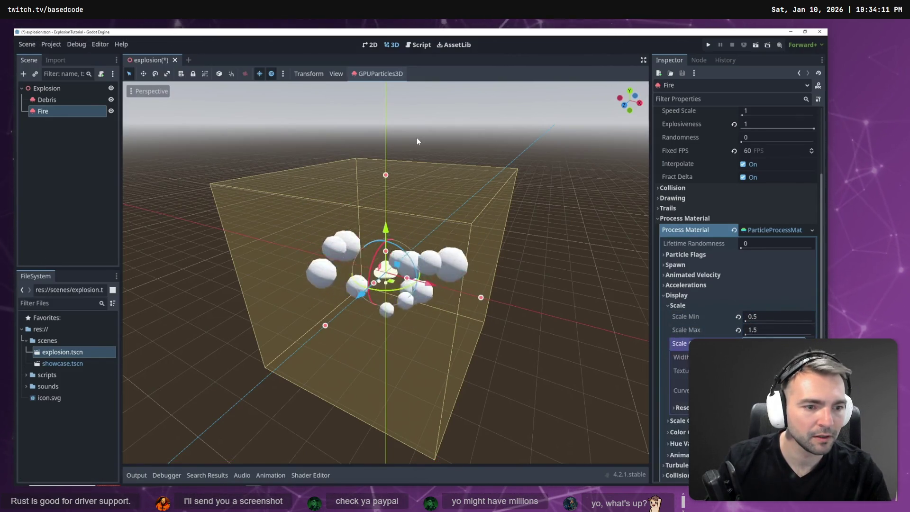
key("space")
key("alt+Tab")
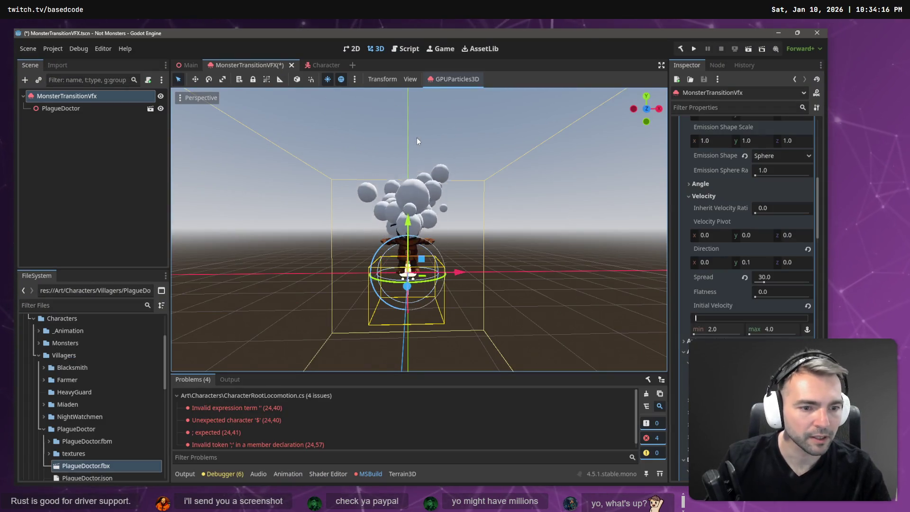
Review the smoke's Draw Passes and Display > Scale, open Scale Curve, and compare with the tutorial
scroll(773, 203, "up", 5)
scroll(772, 200, "down", 15)
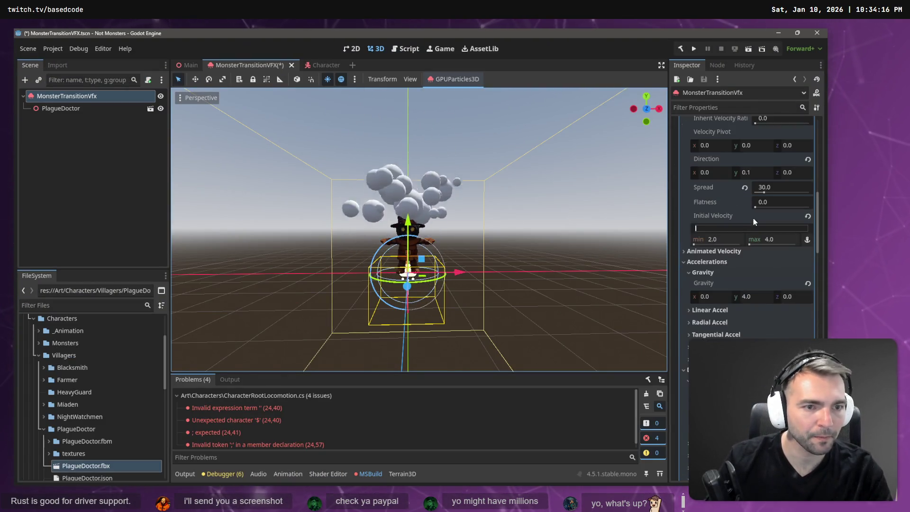
scroll(746, 299, "down", 10)
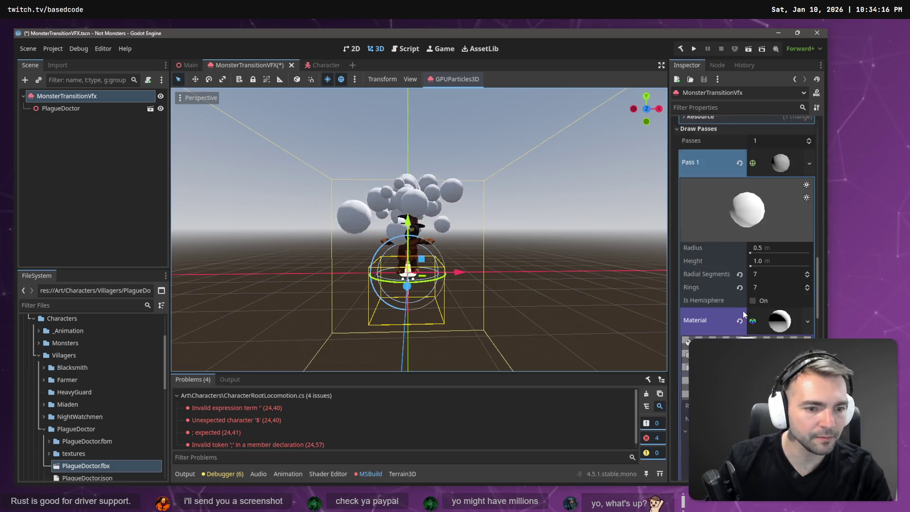
scroll(744, 337, "up", 10)
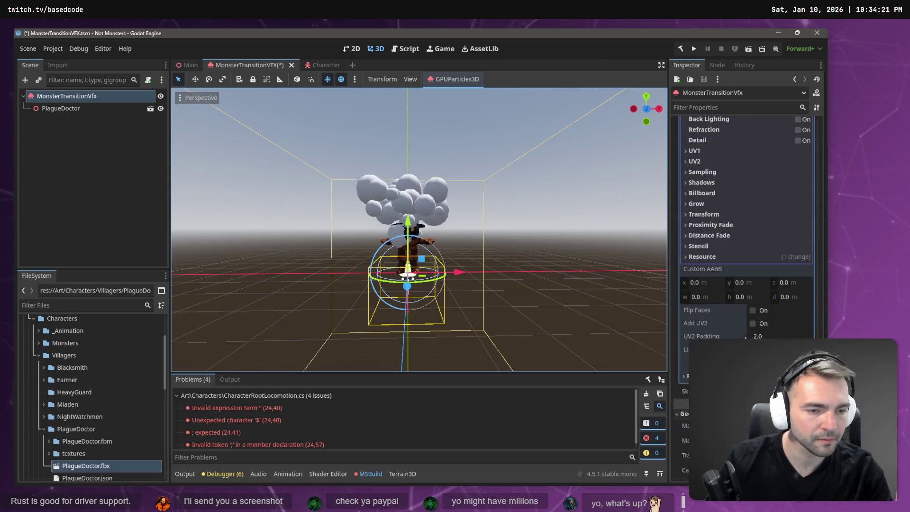
scroll(747, 331, "up", 3)
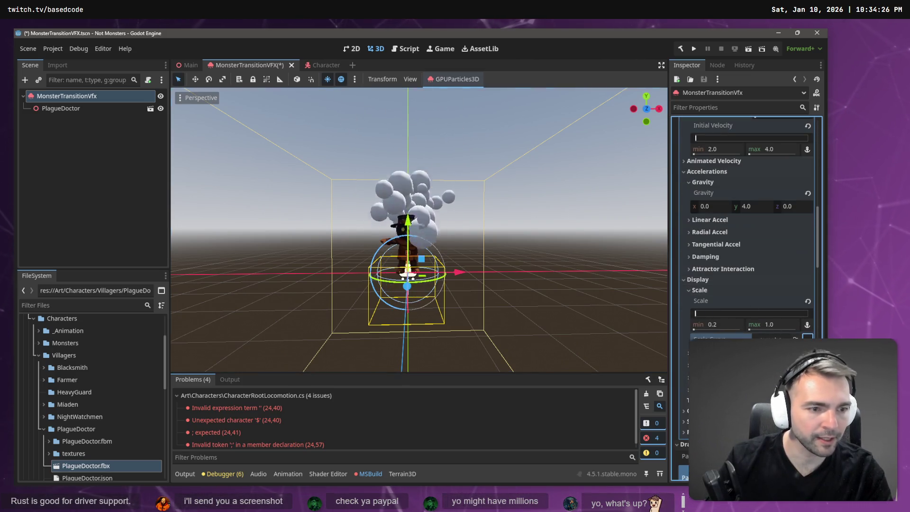
left_click(720, 337)
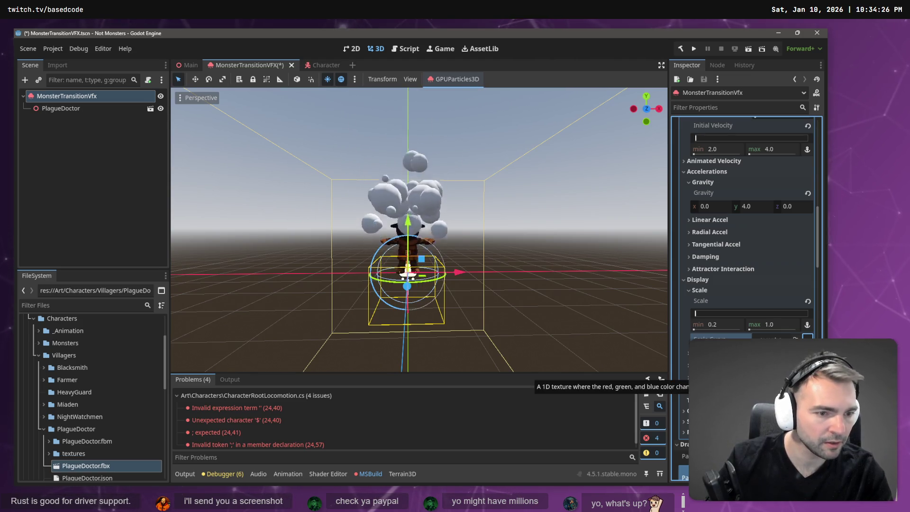
key("alt+Tab")
key("alt+Tab")
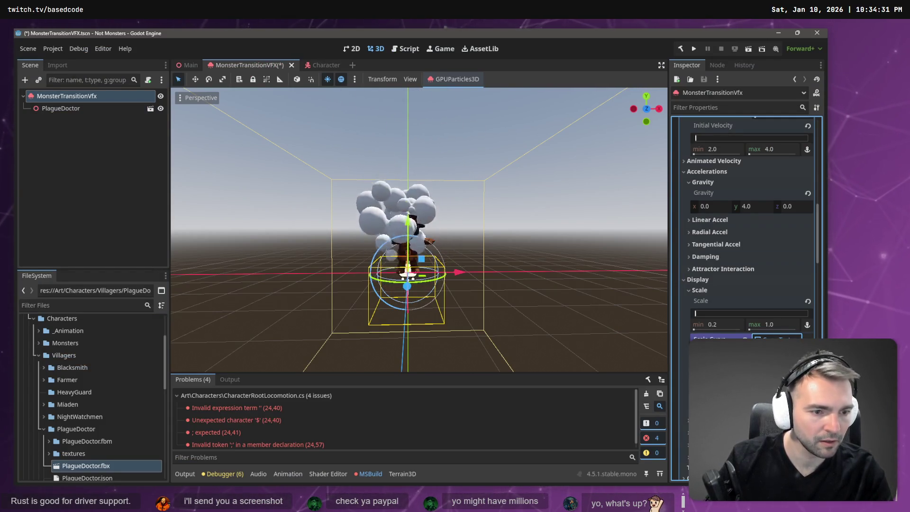
key("alt+Tab")
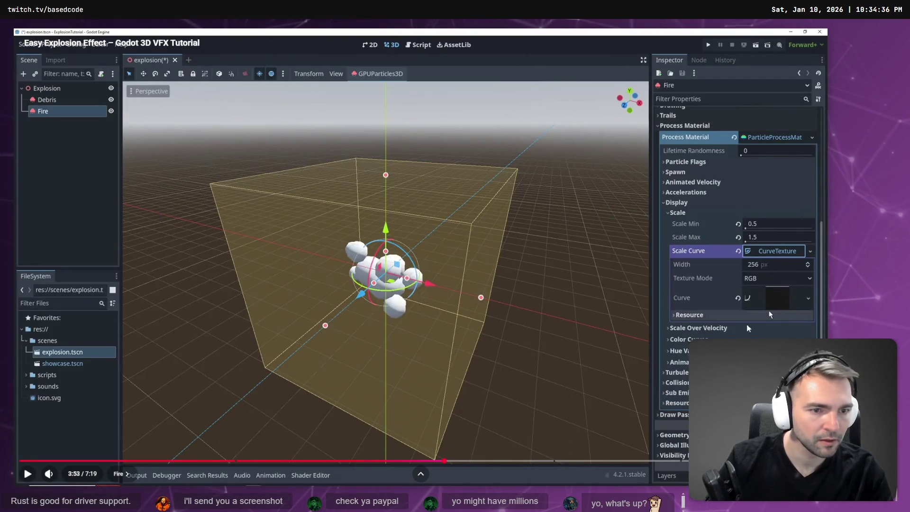
Play the explosion tutorial until the Curve editor opens at 4:03, pause it and return to Godot
left_click(463, 305)
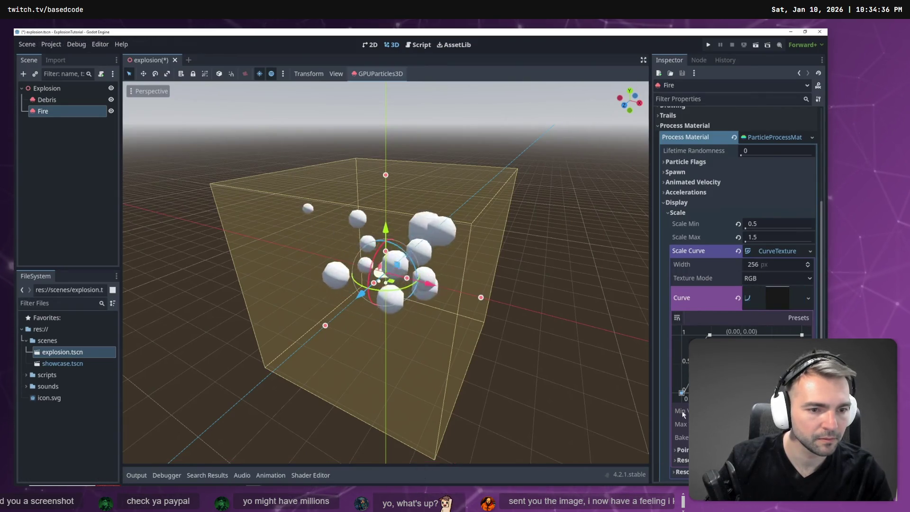
left_click(525, 308)
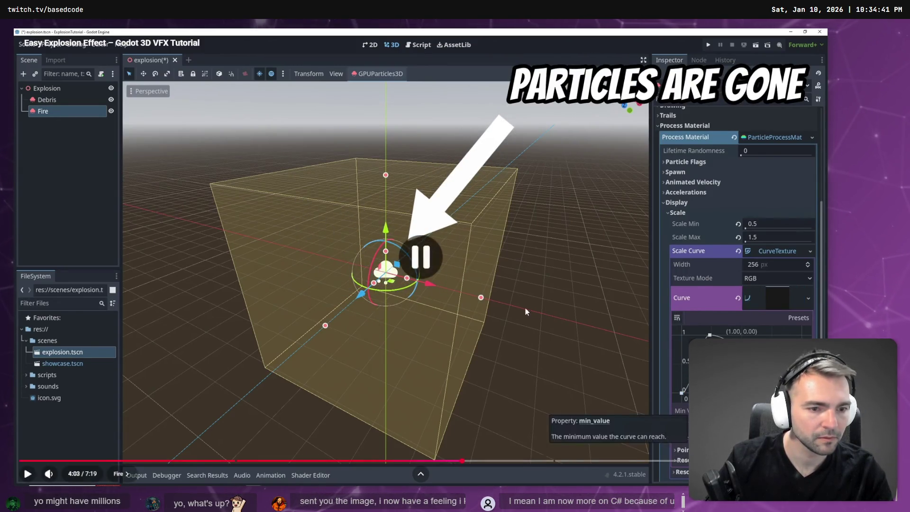
key("alt+Tab")
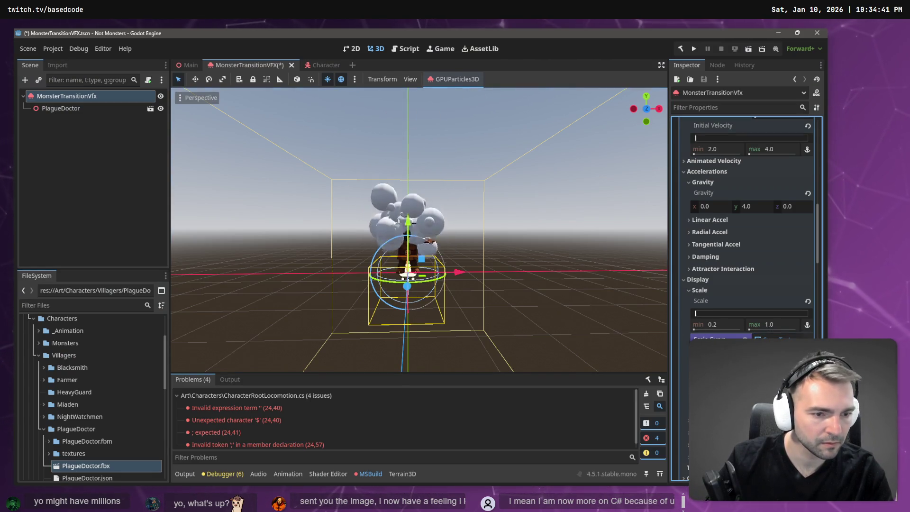
Set the smoke particles' Display > Scale maximum to 2, so the scale runs 0.2–2.0
scroll(749, 237, "down", 1)
left_click(777, 294)
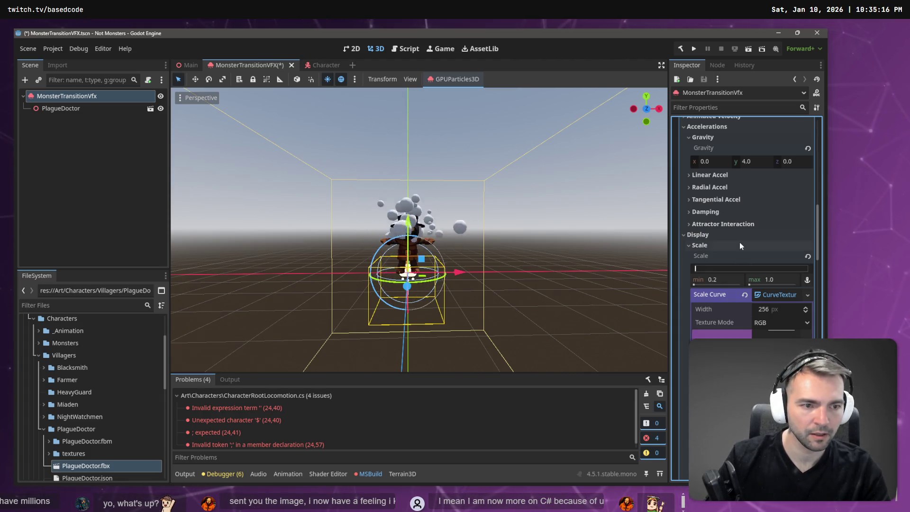
left_click(778, 278)
type("2")
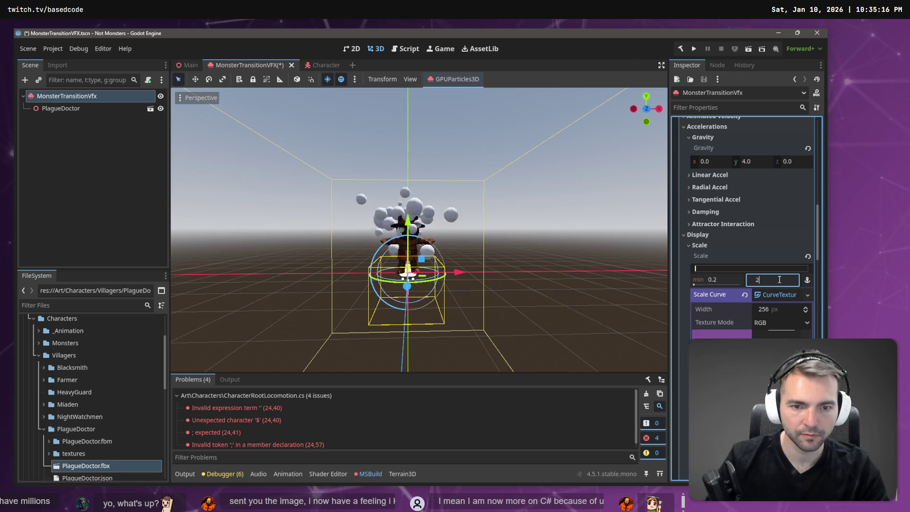
key("Return")
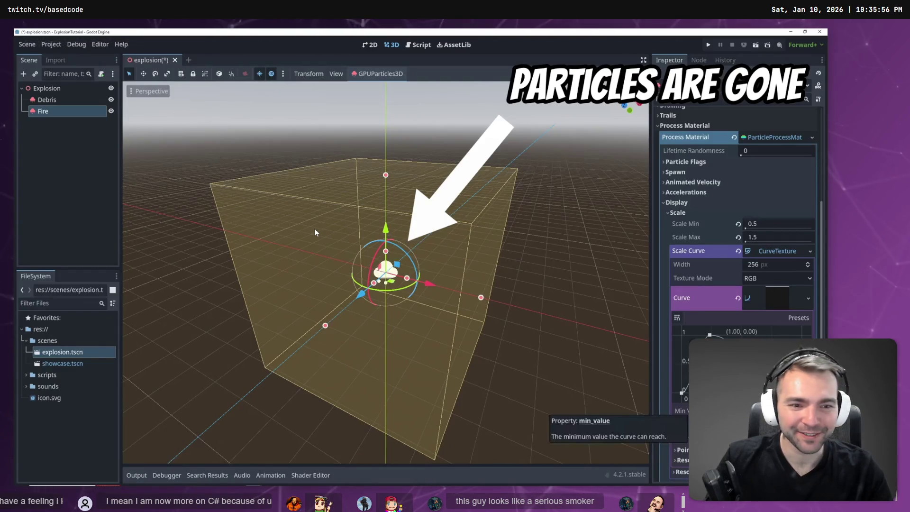
Play the tutorial to 4:41, where it adds a colour ramp and emission curve, then pause and return to Godot
left_click(314, 228)
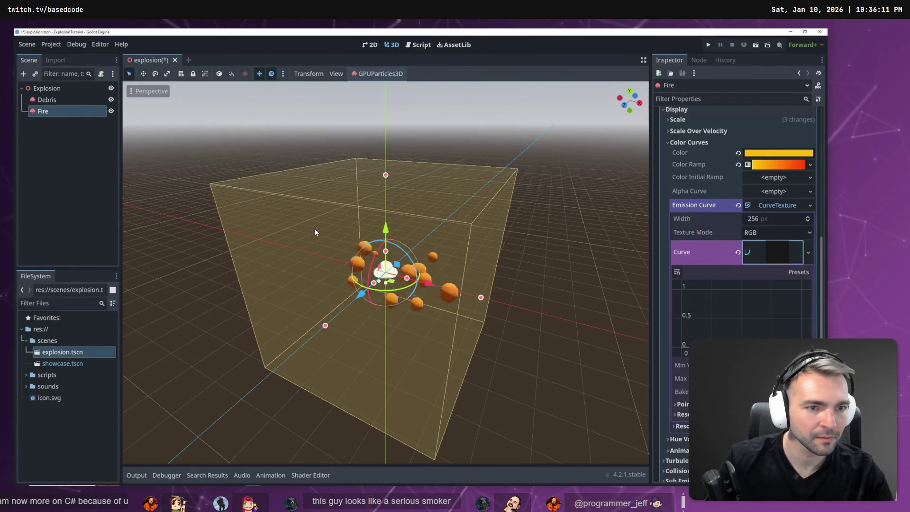
mouse_move(438, 151)
left_click(479, 246)
key("alt+Tab")
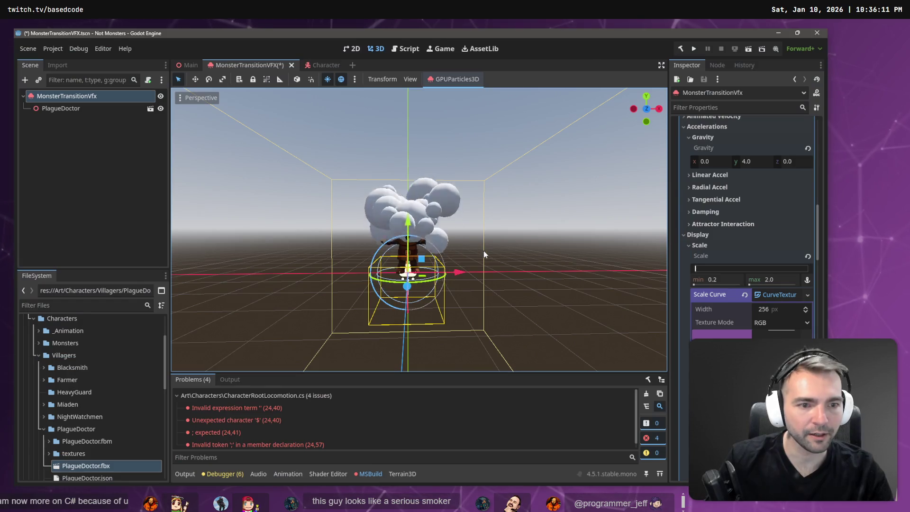
key("alt+Tab")
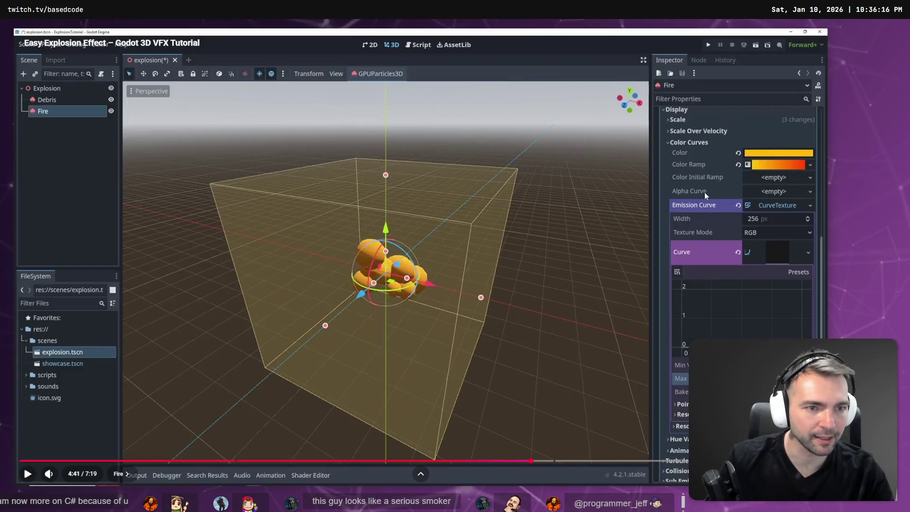
key("alt+Tab")
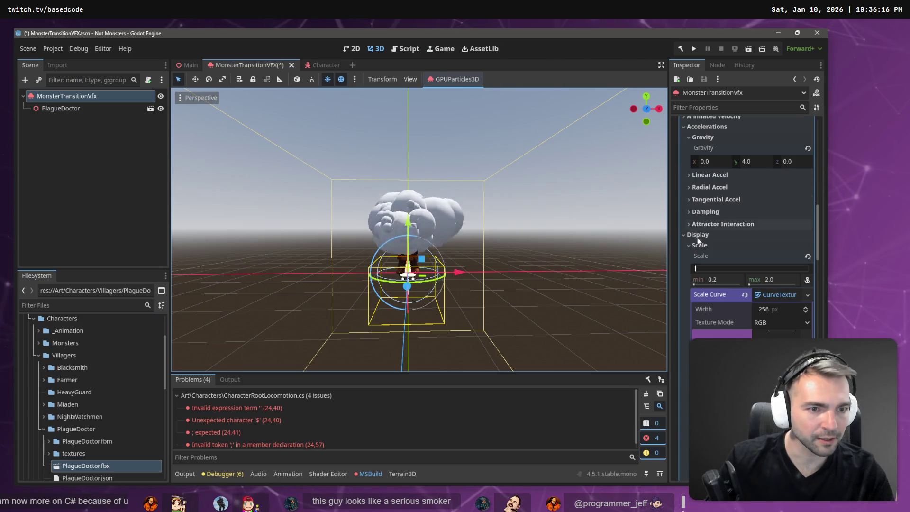
Shape the smoke's Alpha Curve to start at 1.0 and fall to 0 at the end, then try a darker particle colour
left_click(698, 246)
scroll(703, 304, "down", 4)
left_click(705, 328)
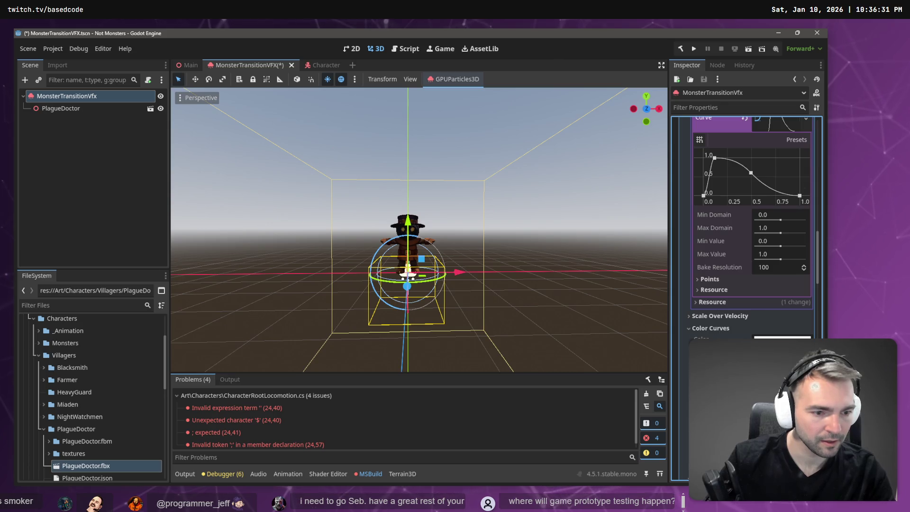
scroll(750, 283, "down", 4)
left_click(763, 250)
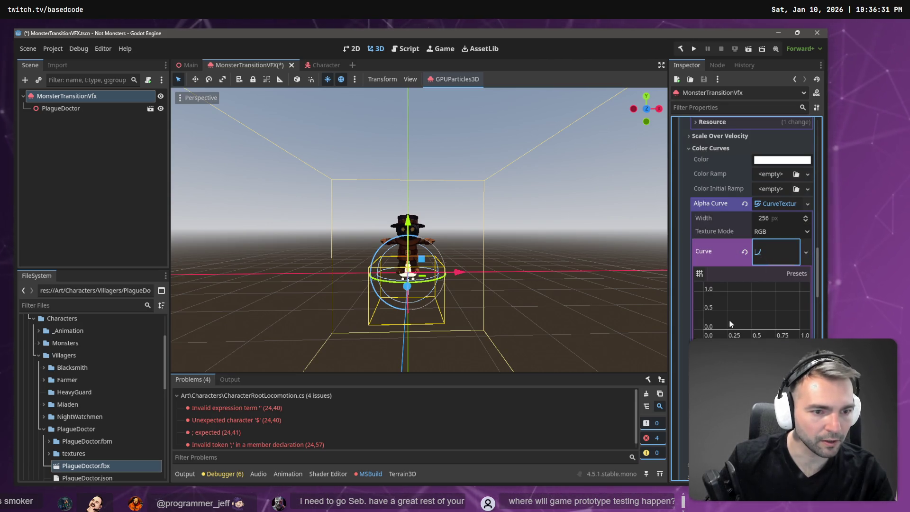
mouse_move(709, 326)
left_mouse_down()
mouse_move(715, 302)
mouse_move(706, 287)
left_mouse_up()
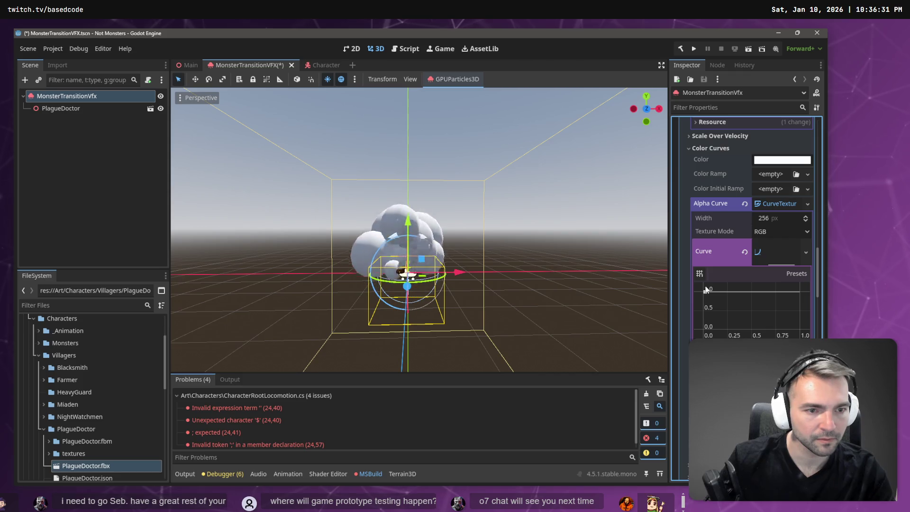
left_click(764, 292)
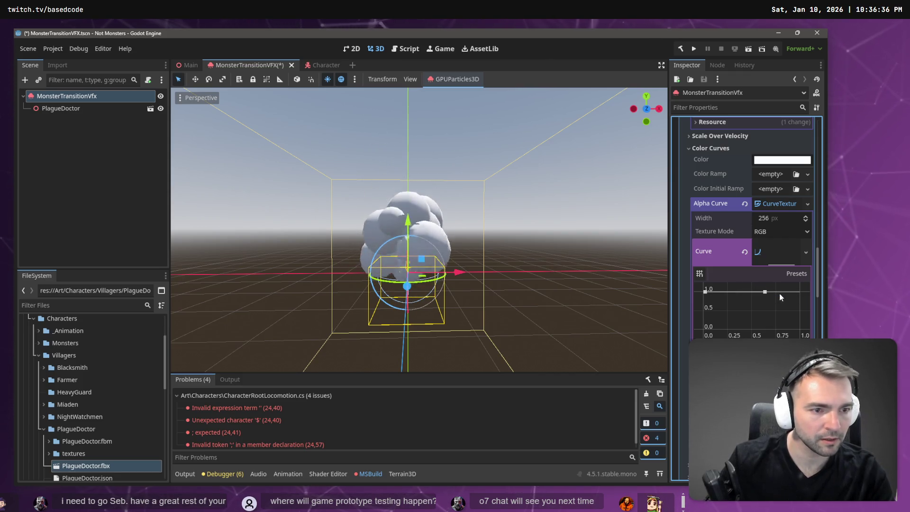
left_click(800, 292)
left_click_drag(799, 291, 800, 328)
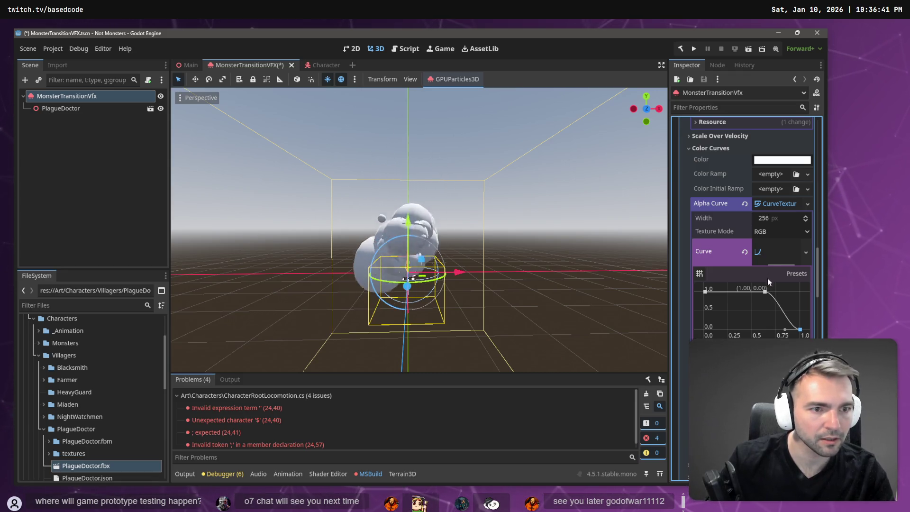
left_click(768, 161)
mouse_move(818, 246)
left_mouse_down()
mouse_move(814, 163)
mouse_move(818, 190)
mouse_move(817, 179)
left_mouse_up()
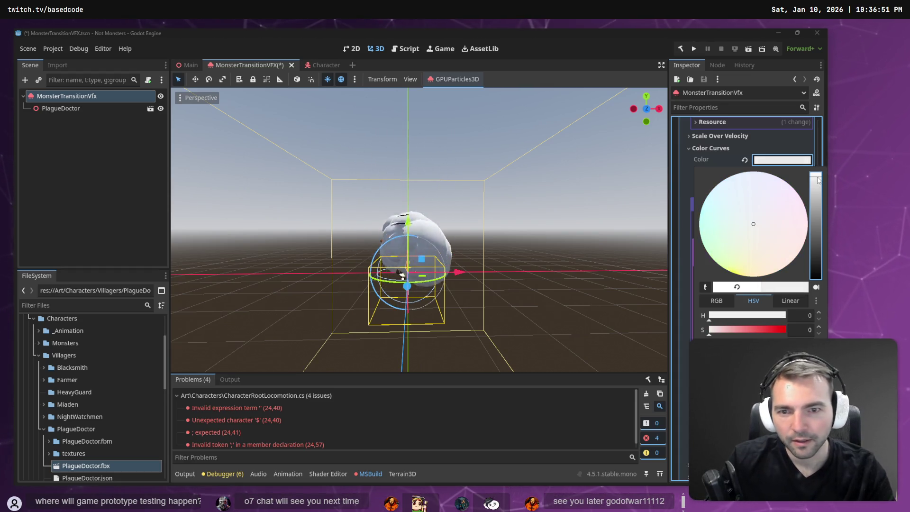
Dismiss the colour picker, keeping the smoke particle colour pure white
key("Escape")
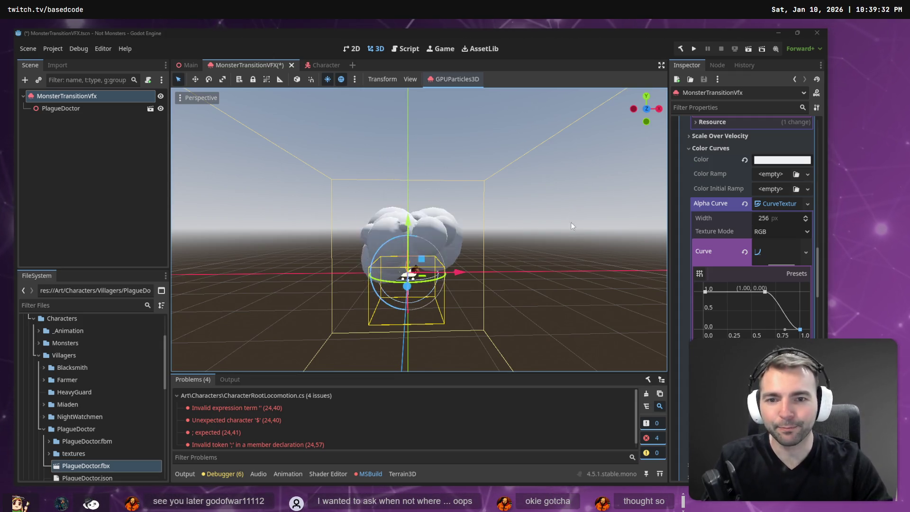
Orbit the viewport and frame the smoke emitter to inspect the cloud
mouse_move(572, 226)
left_mouse_down()
mouse_move(545, 228)
mouse_move(592, 227)
mouse_move(530, 227)
left_mouse_up()
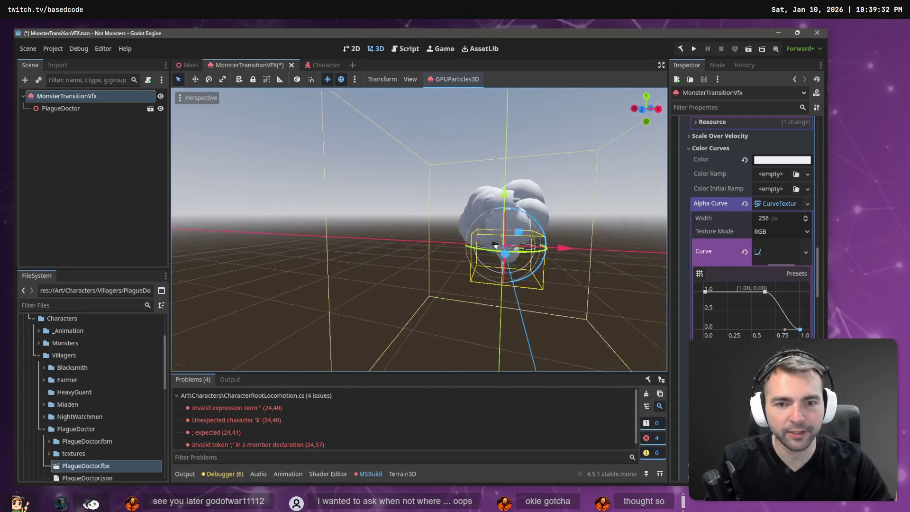
key("f")
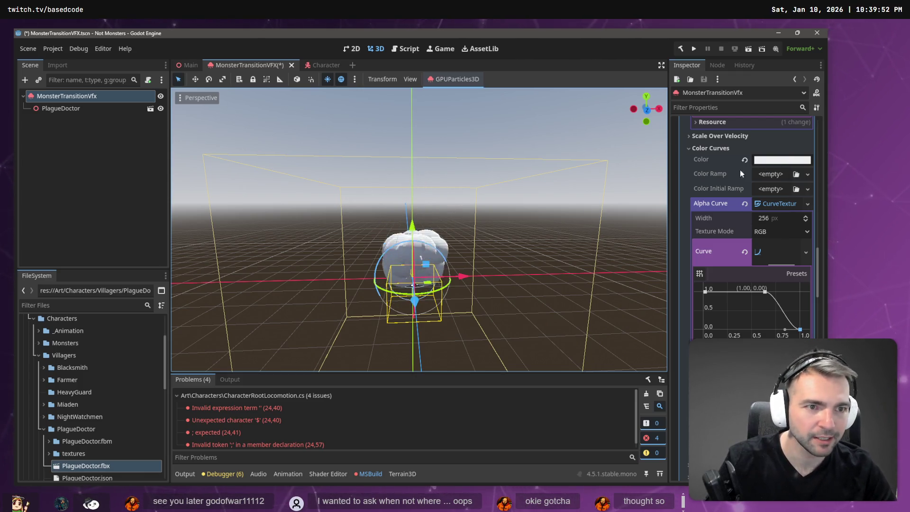
scroll(741, 180, "up", 2)
scroll(746, 213, "down", 3)
scroll(748, 235, "up", 3)
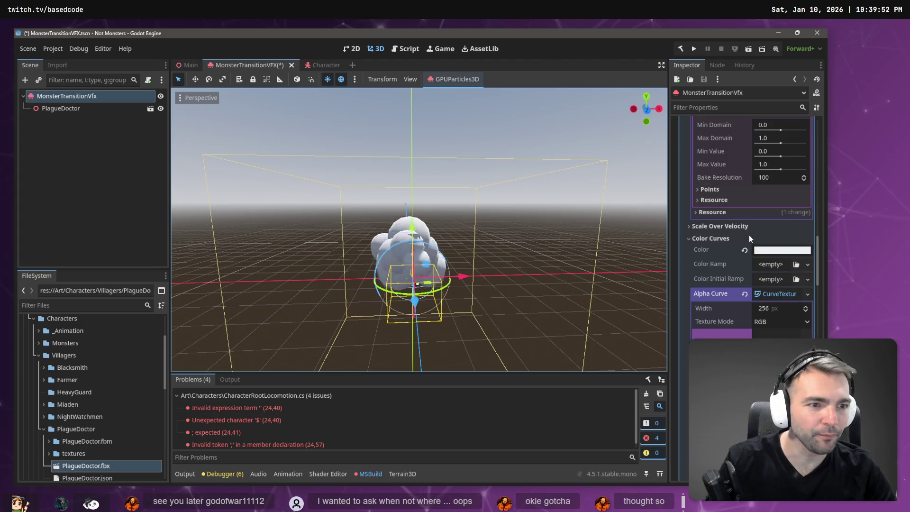
scroll(749, 235, "down", 3)
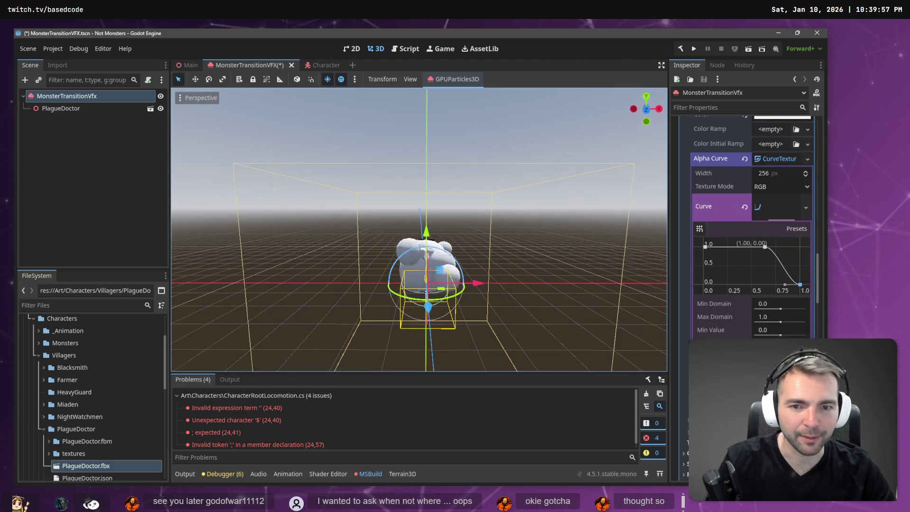
scroll(418, 229, "up", 3)
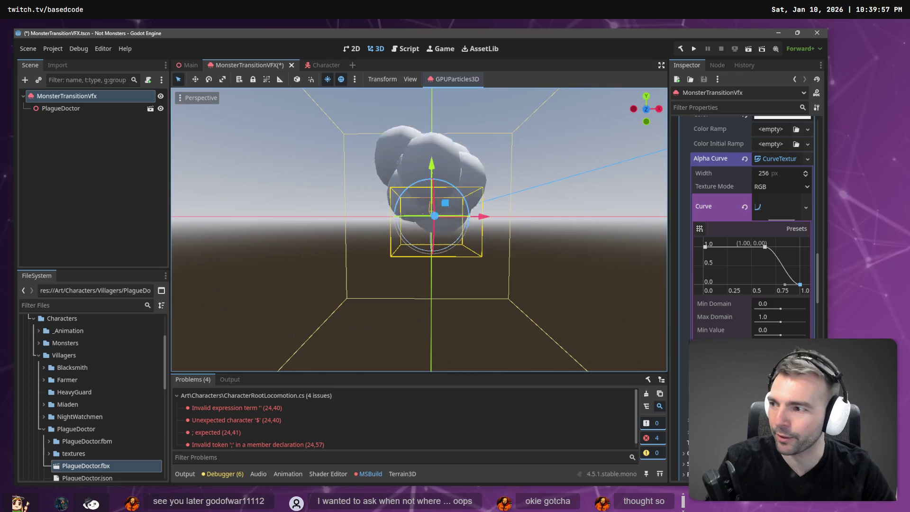
Orbit around the smoke puff, select PlagueDoctor and MonsterTransitionVfx nodes, then resume the tutorial video
left_click(547, 181)
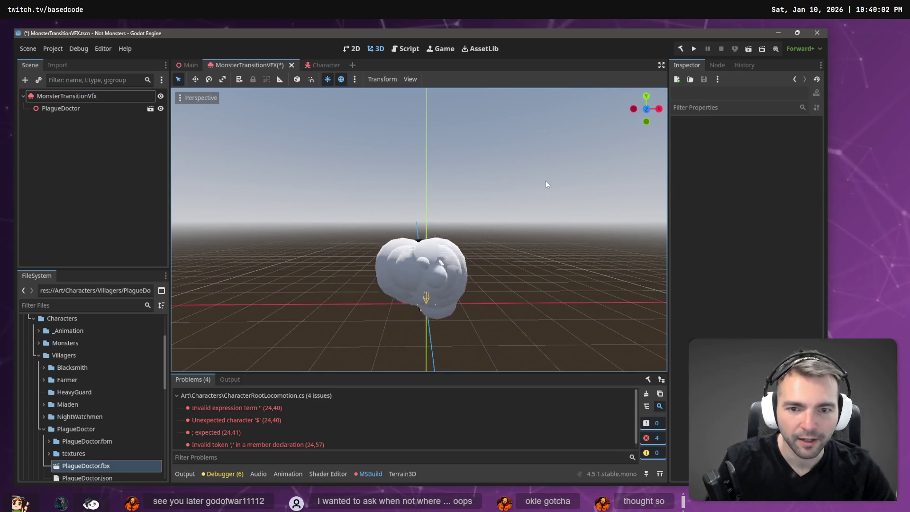
left_click_drag(547, 184, 426, 190)
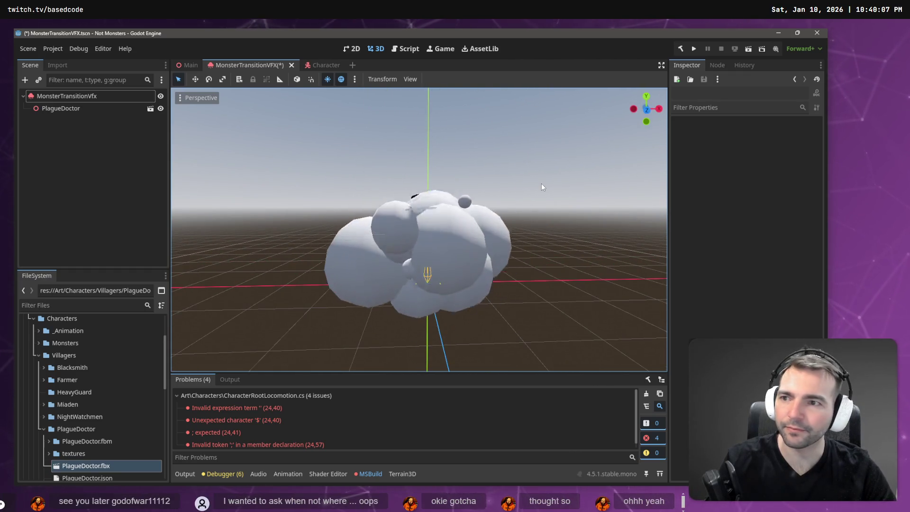
left_click(55, 110)
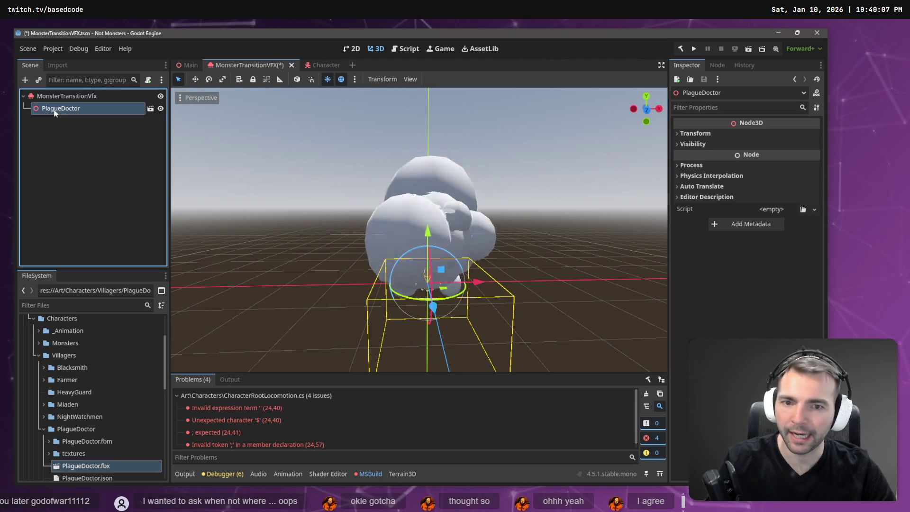
left_click(67, 98)
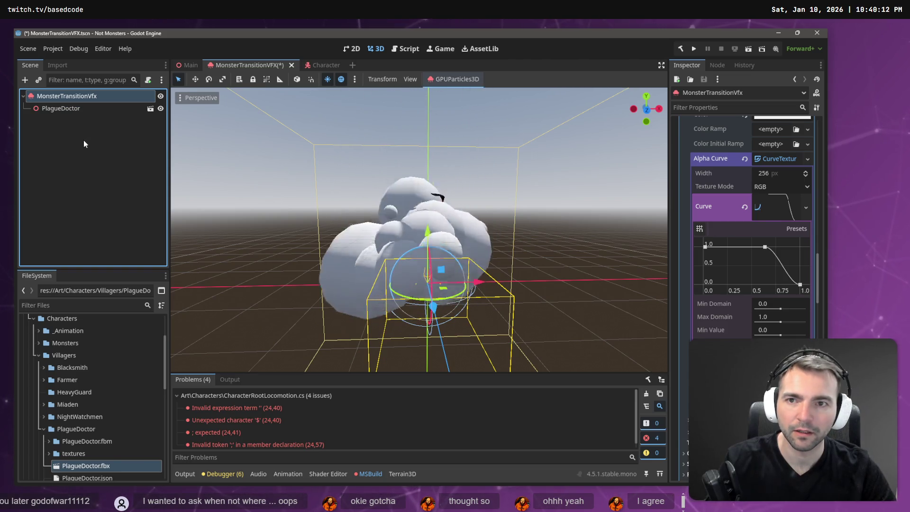
key("alt+Tab")
left_click(108, 138)
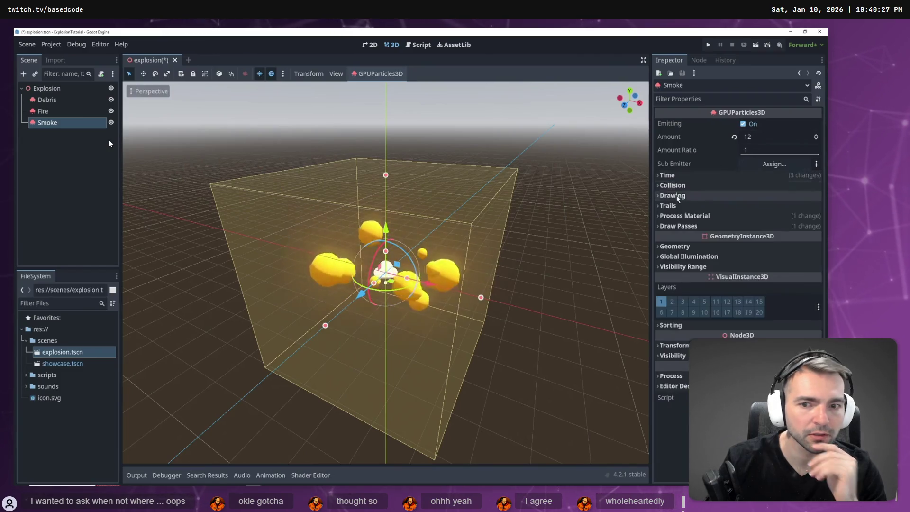
Skip the tutorial ahead to where it adds ExplosionSound and the explosion.gd script
key("l")
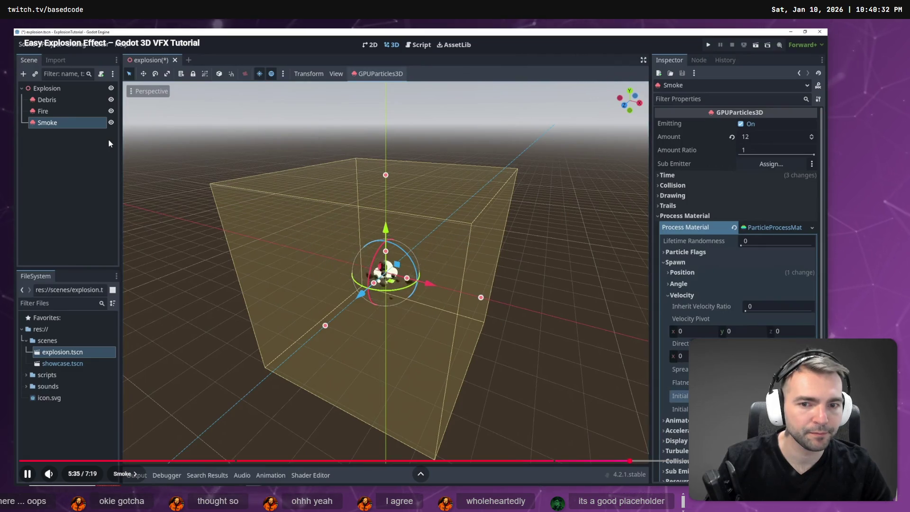
key("l")
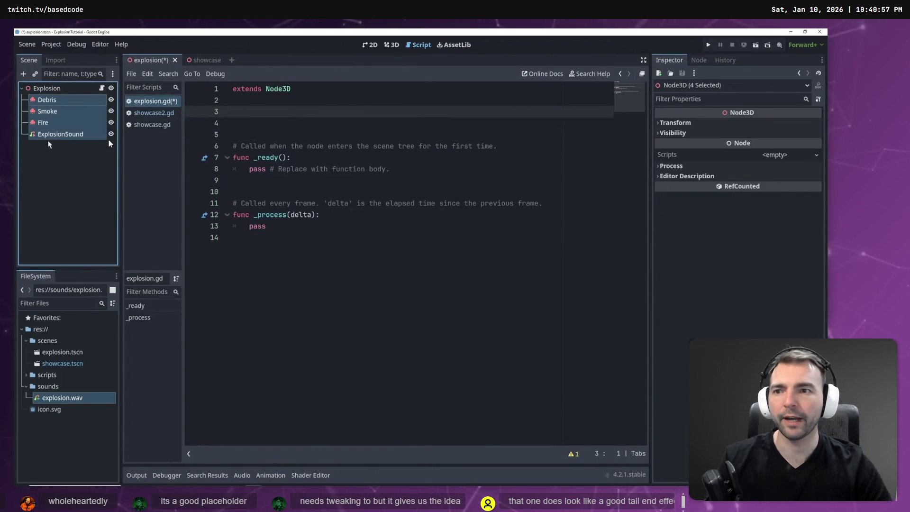
Attach a C# script to MonsterTransitionVfx inheriting GPUParticles3D at res://Art/VisualEffects/MonsterTransitionVfx.cs
key("alt+Tab")
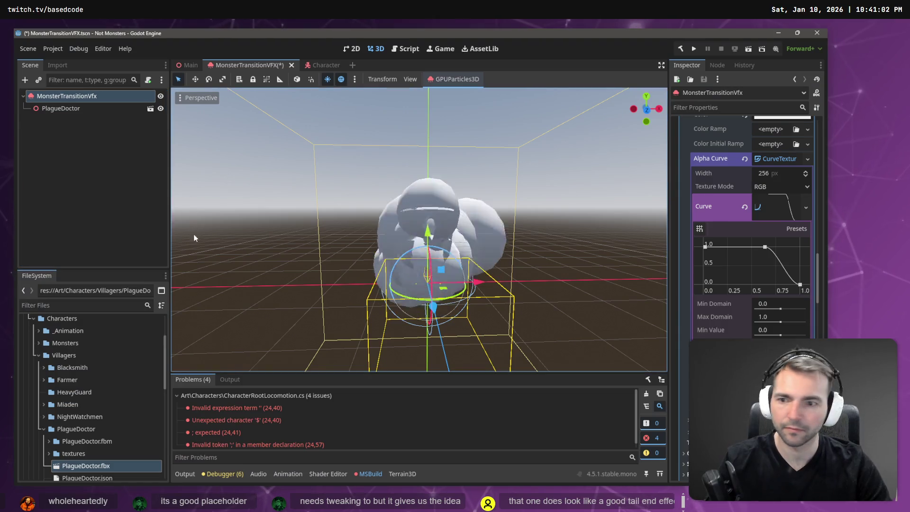
right_click(64, 95)
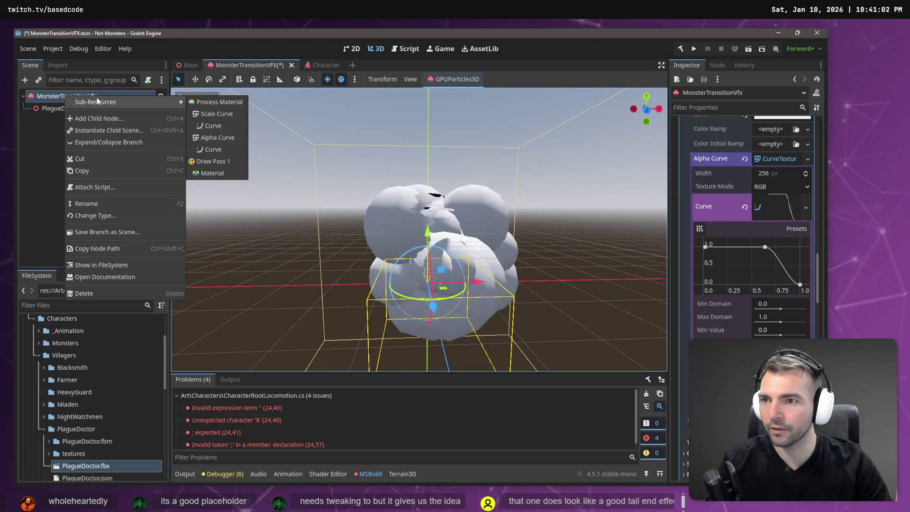
mouse_move(169, 101)
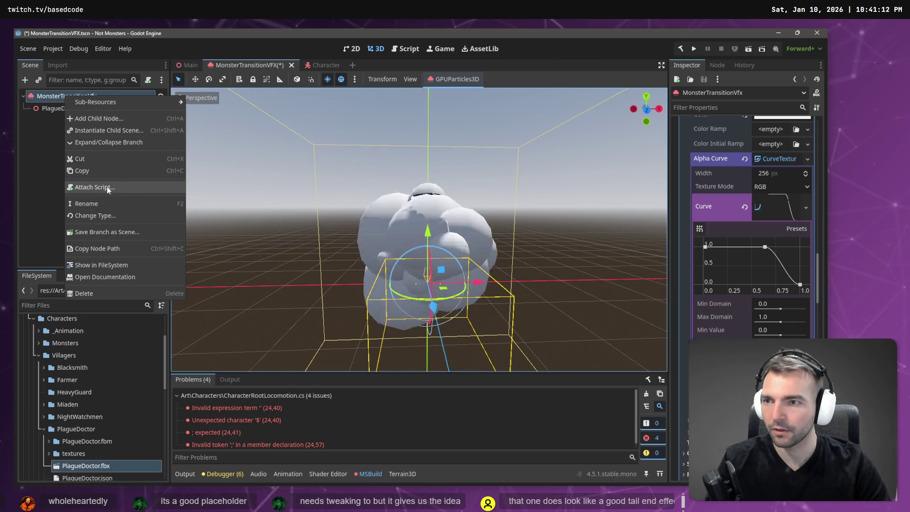
left_click(41, 161)
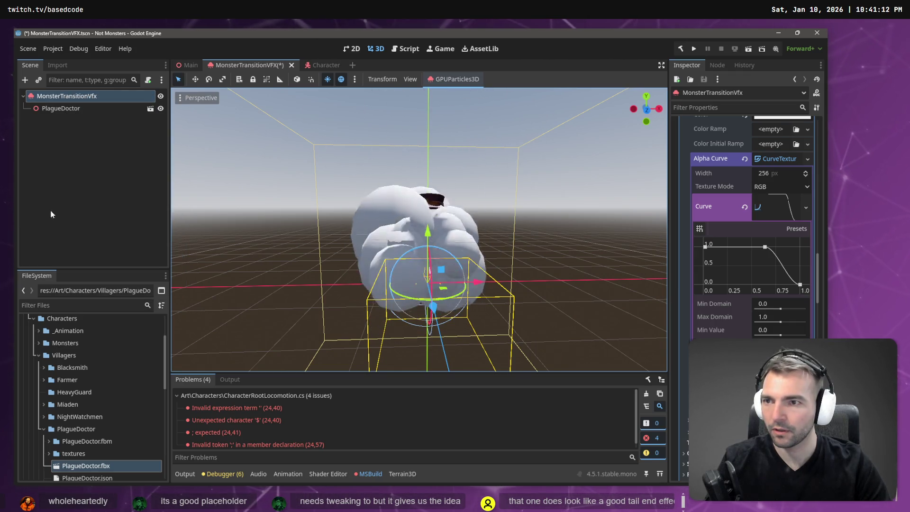
left_click(38, 355)
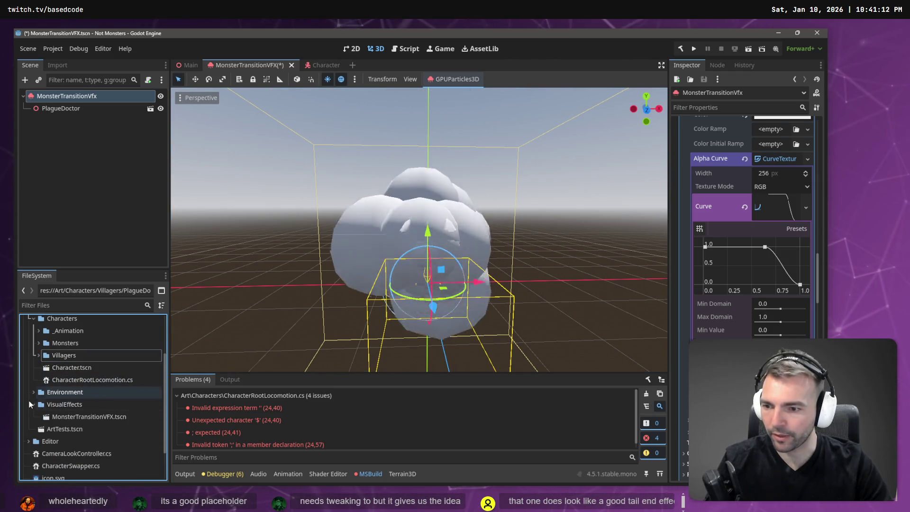
right_click(78, 404)
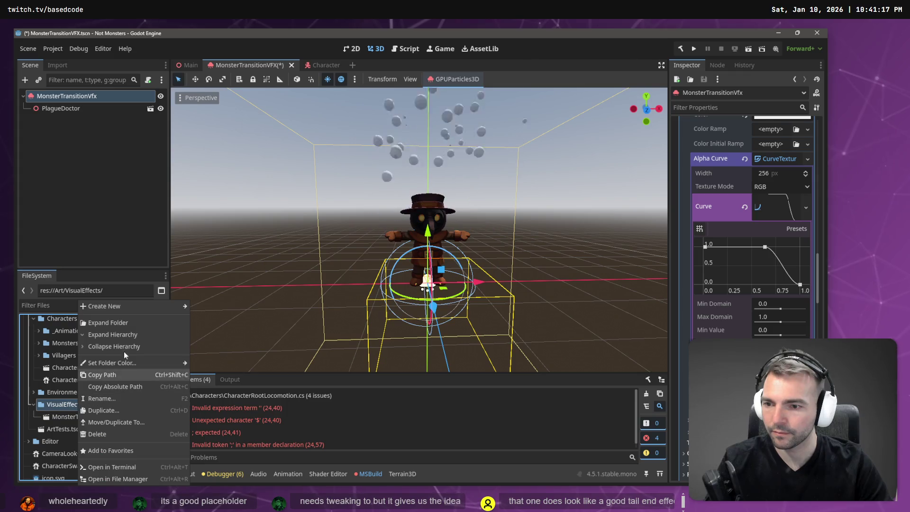
left_click(69, 404)
right_click(117, 98)
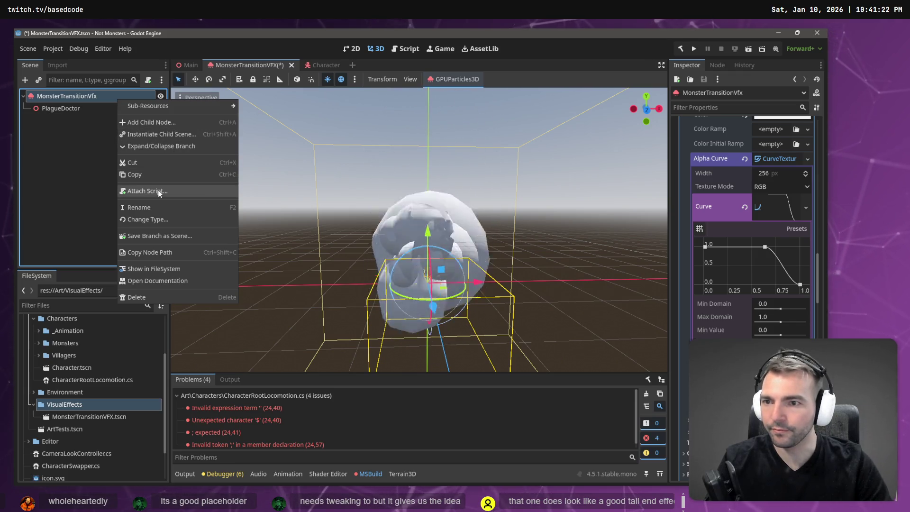
left_click(187, 191)
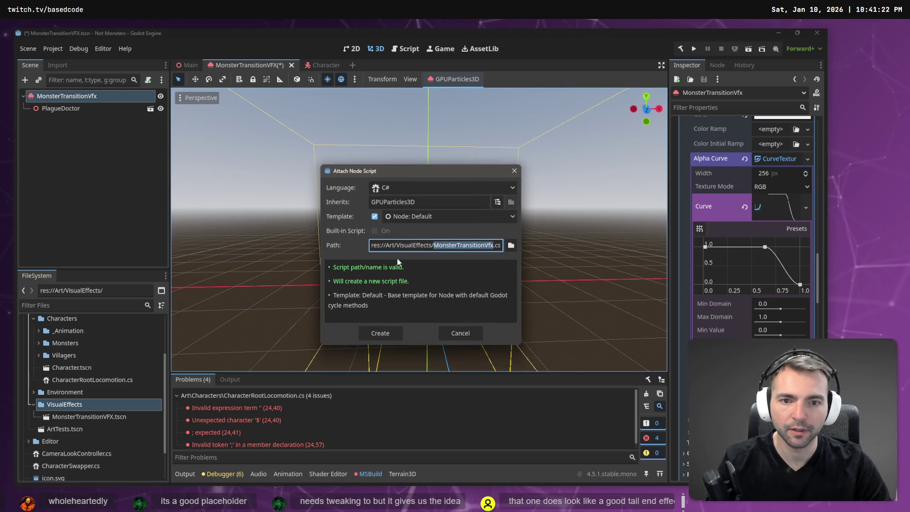
Create the MonsterTransitionVfx.cs script and add blank lines inside its class body
left_click(382, 336)
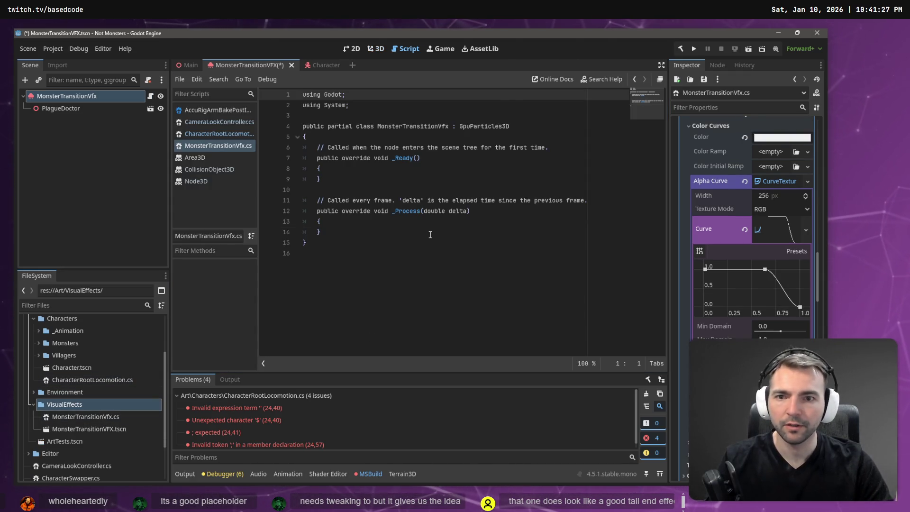
left_click(360, 232)
left_click(399, 138)
key("Return")
key("Return")
key("Return")
key("Up")
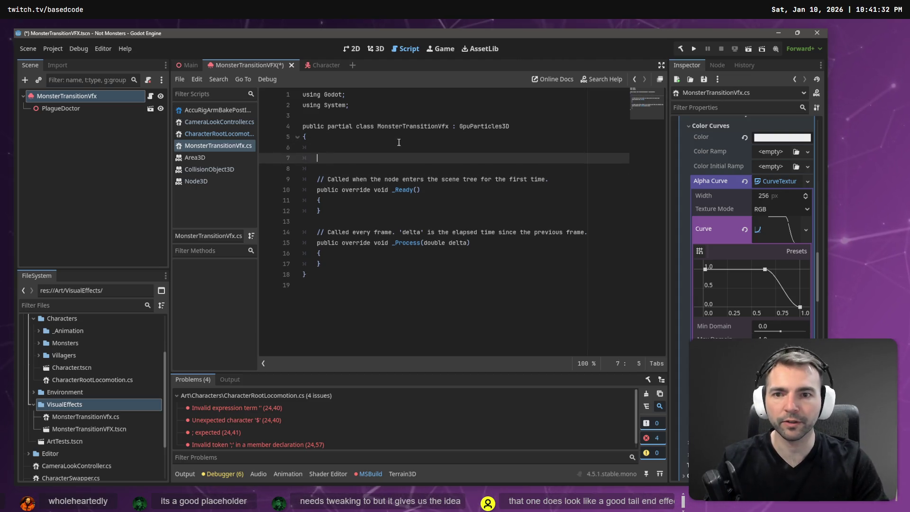
Delete the PlagueDoctor node, save the scene and build the C# project
left_click(72, 108)
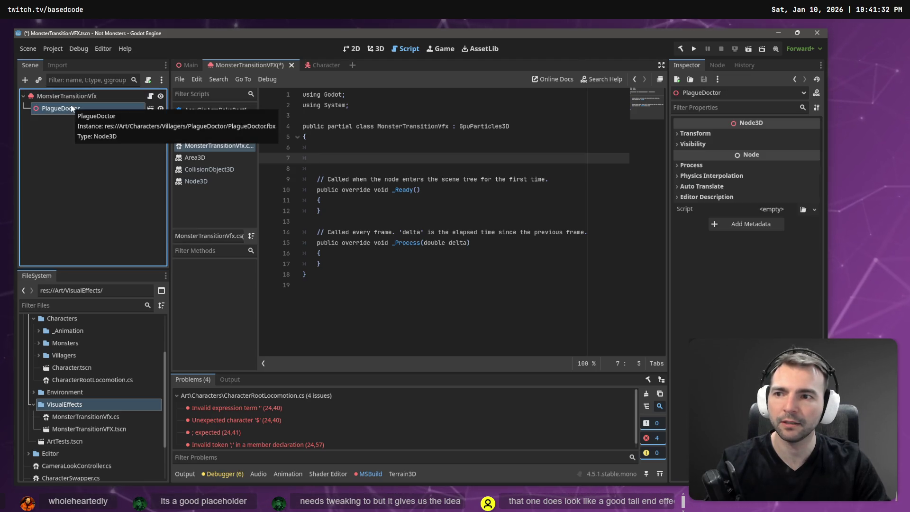
key("Delete")
key("Return")
mouse_move(72, 98)
left_mouse_down()
mouse_move(145, 105)
mouse_move(361, 159)
left_mouse_up()
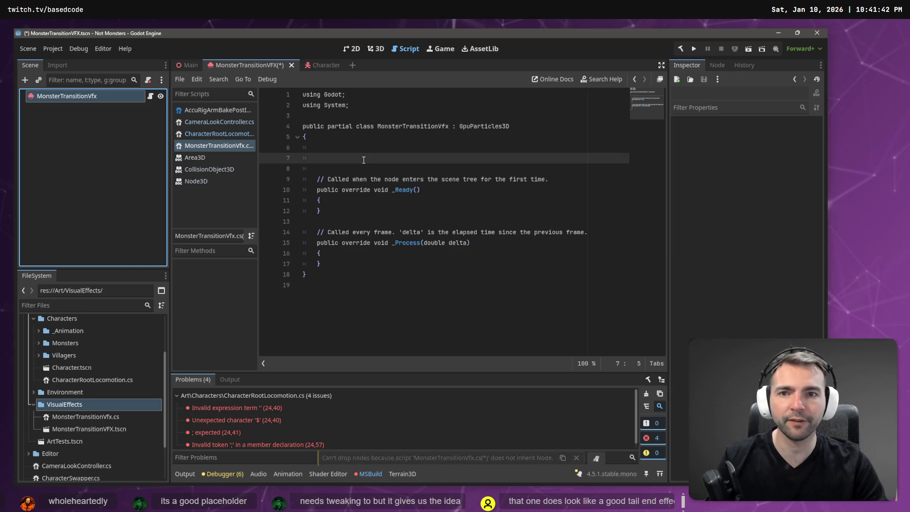
key("ctrl+s")
left_click(681, 49)
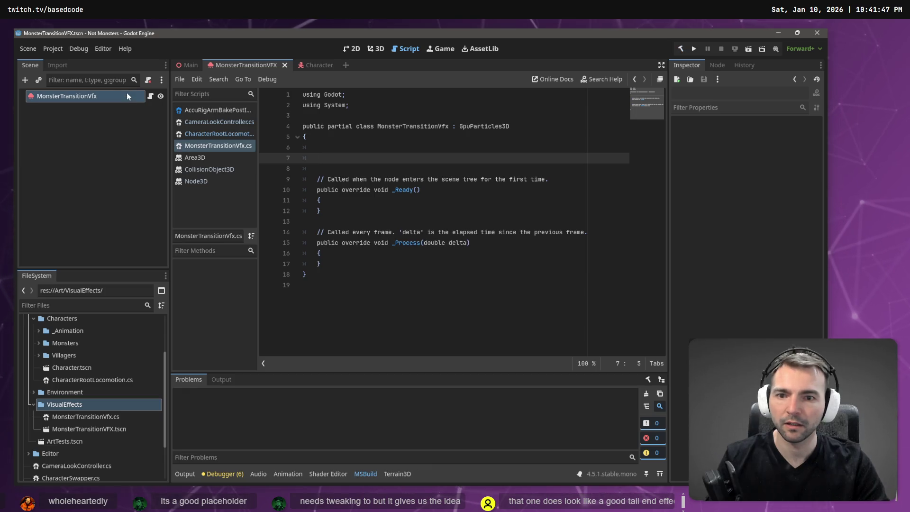
Try dropping the MonsterTransitionVfx node into the script at line 7, then remove and undo the inserted lines
left_click_drag(95, 99, 366, 159)
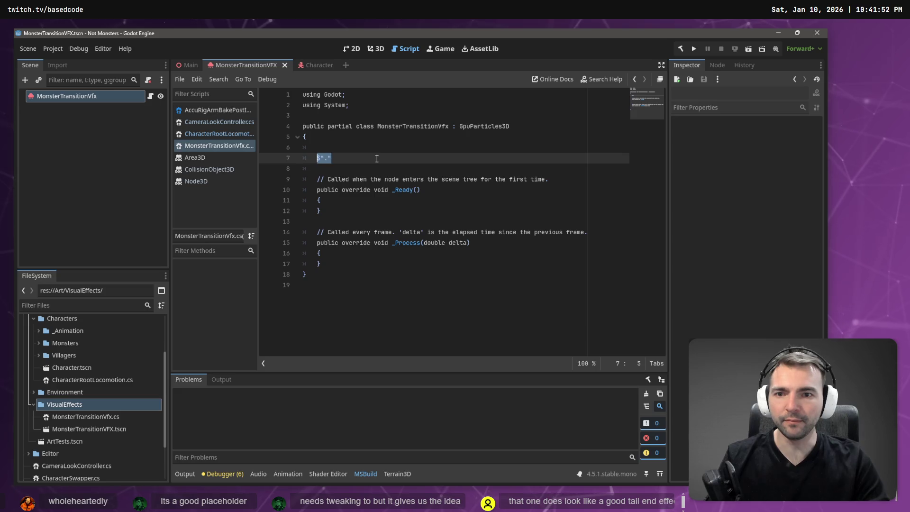
key("BackSpace")
key("BackSpace")
key("Return")
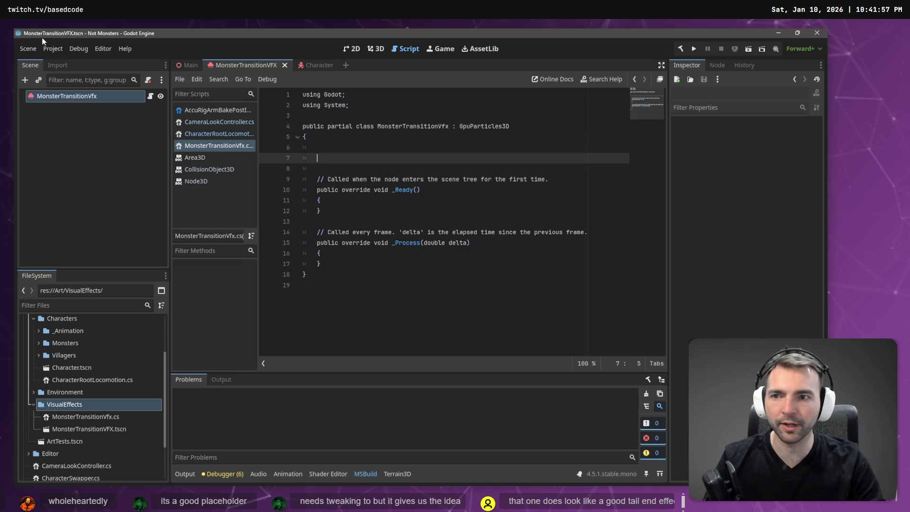
left_click(135, 130)
type("private")
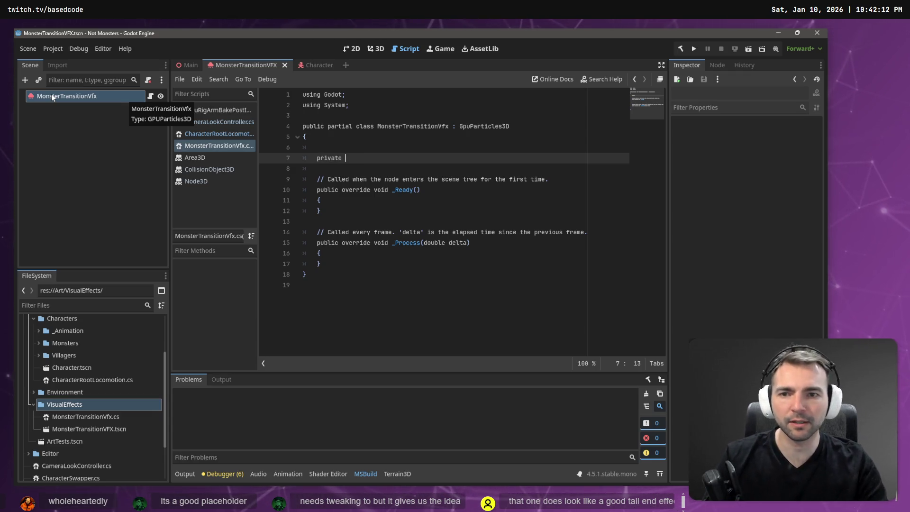
key("ctrl+z")
key("ctrl+z")
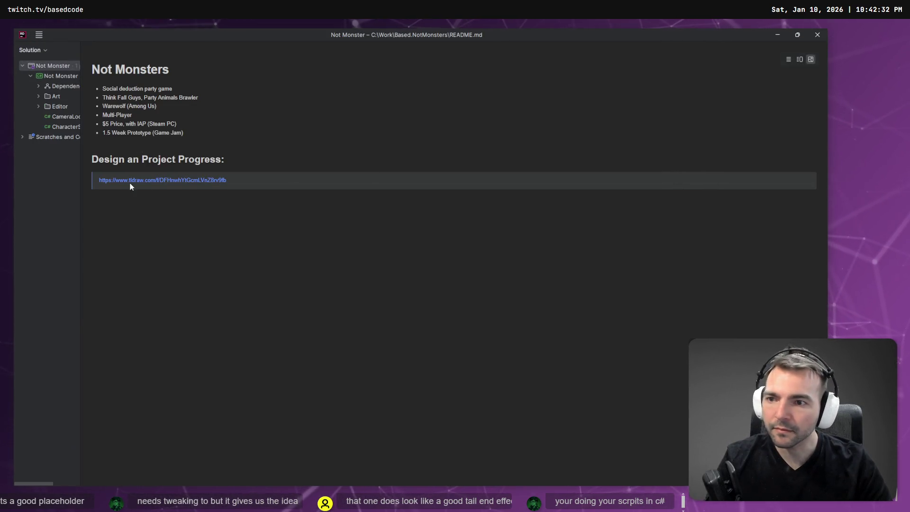
In Rider, open Art > VisualEffects > MonsterTransitionVfx.cs from the Solution tree, then return to Godot
left_click(39, 96)
left_click(47, 116)
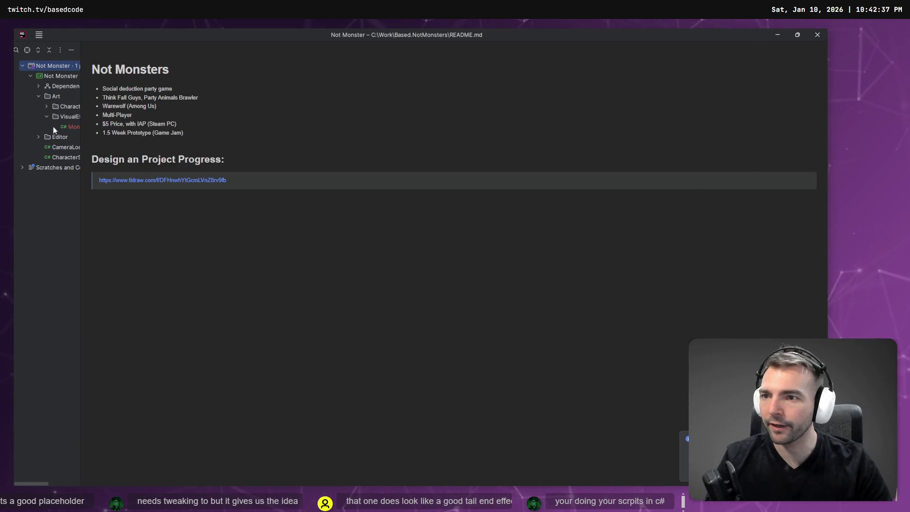
left_click(69, 127)
double_click(67, 127)
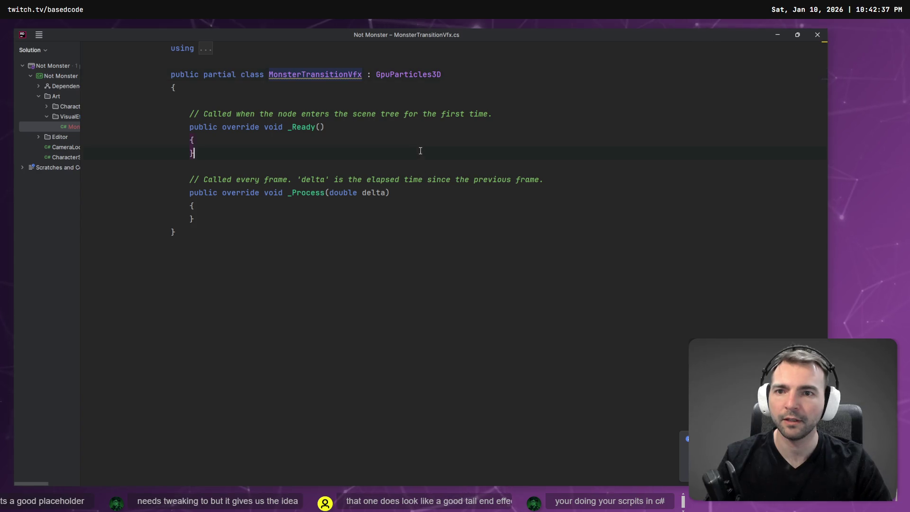
left_click(343, 89)
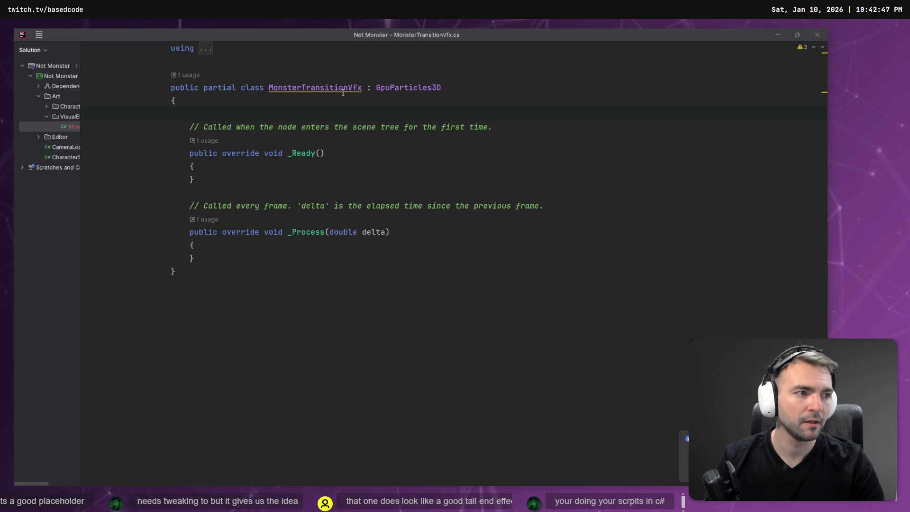
key("alt+Tab")
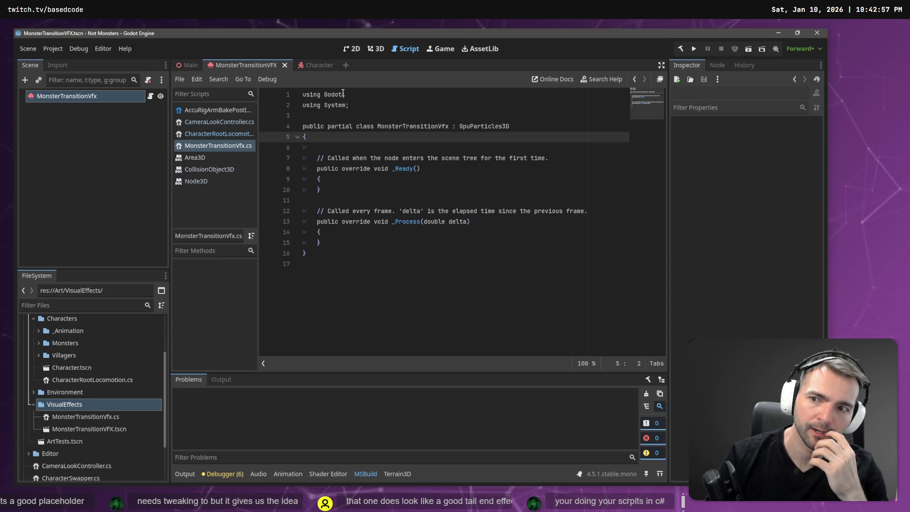
key("alt+Tab")
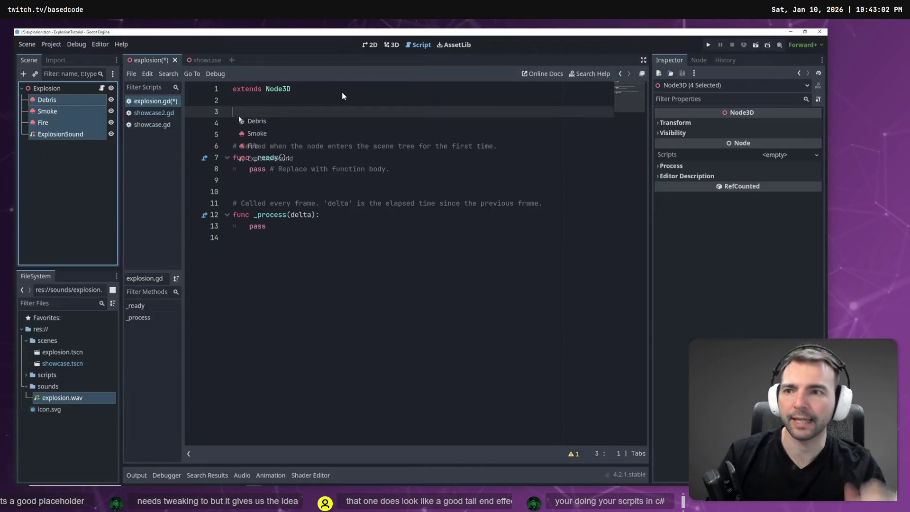
left_click(59, 94)
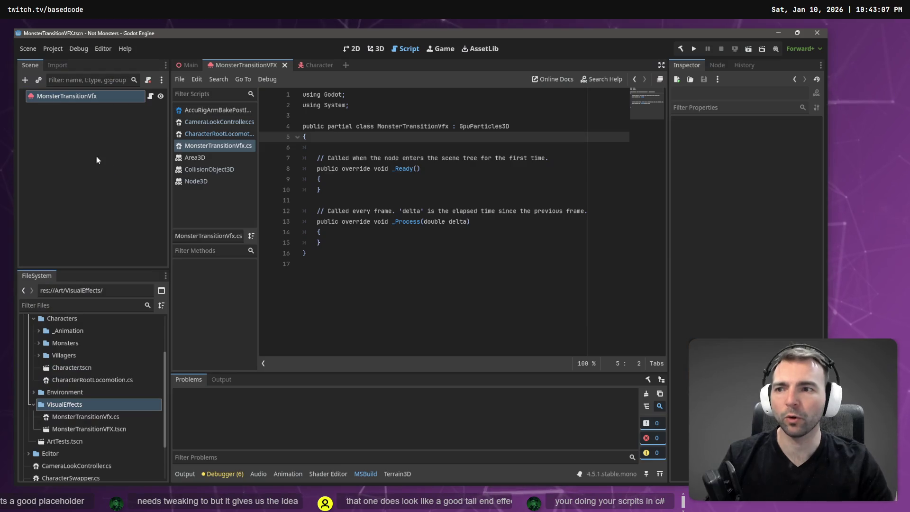
Add a Node3D child under MonsterTransitionVfx and make it the scene root
right_click(62, 95)
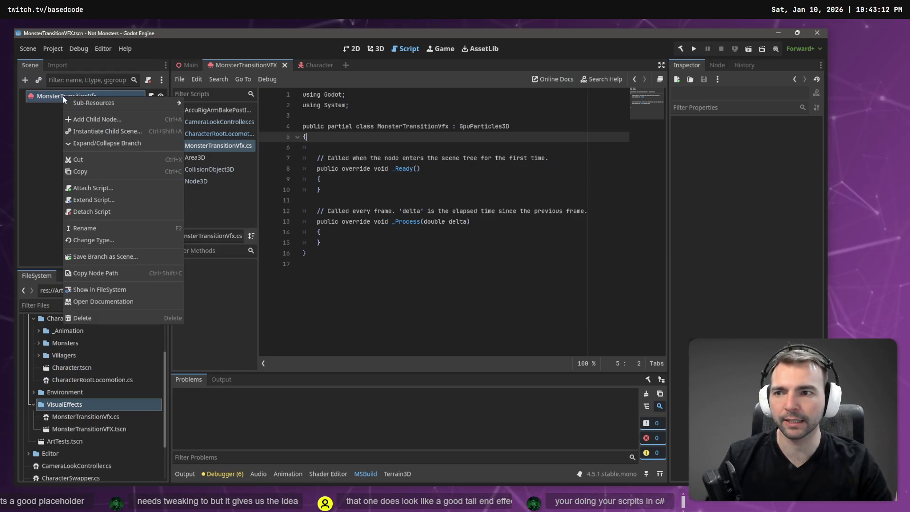
left_click(110, 120)
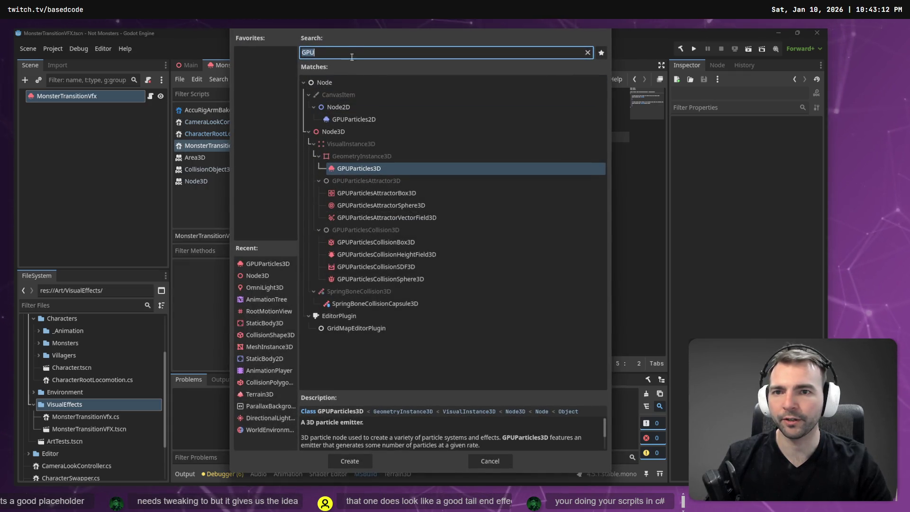
type("Node3D")
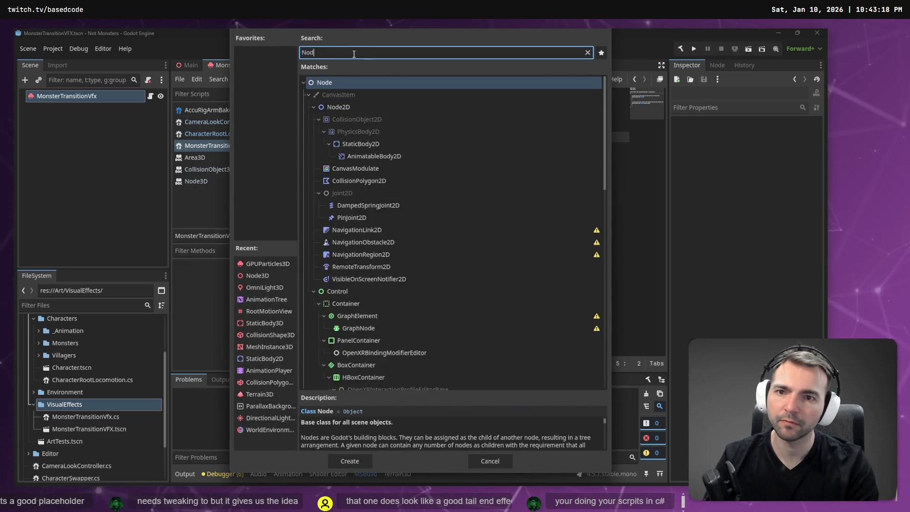
key("BackSpace")
key("BackSpace")
key("BackSpace")
type("ode3D")
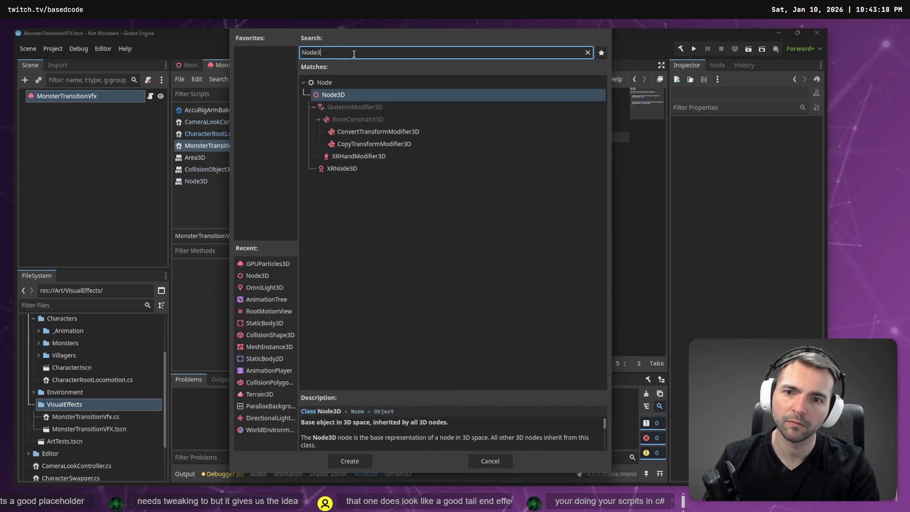
key("Return")
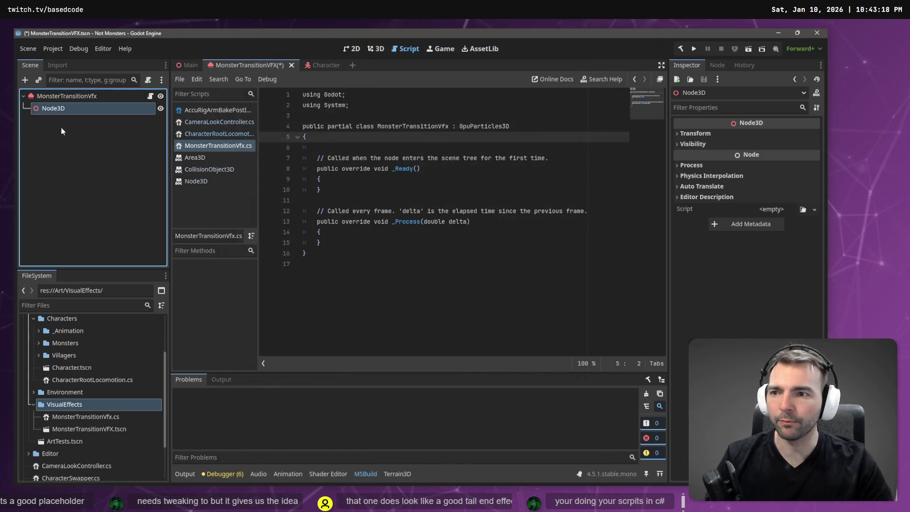
right_click(56, 113)
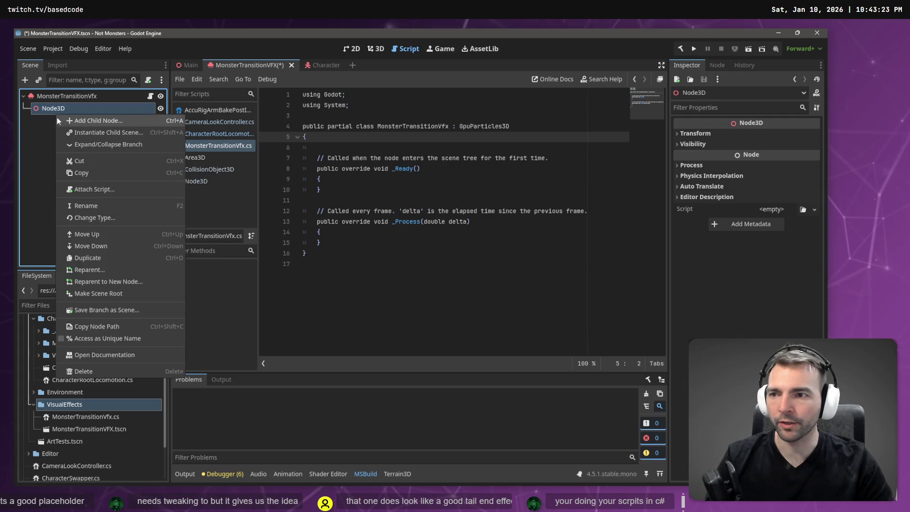
left_click(143, 294)
Inspect the MonsterTransitionVfx particle node's properties and its script resource
left_click(81, 110)
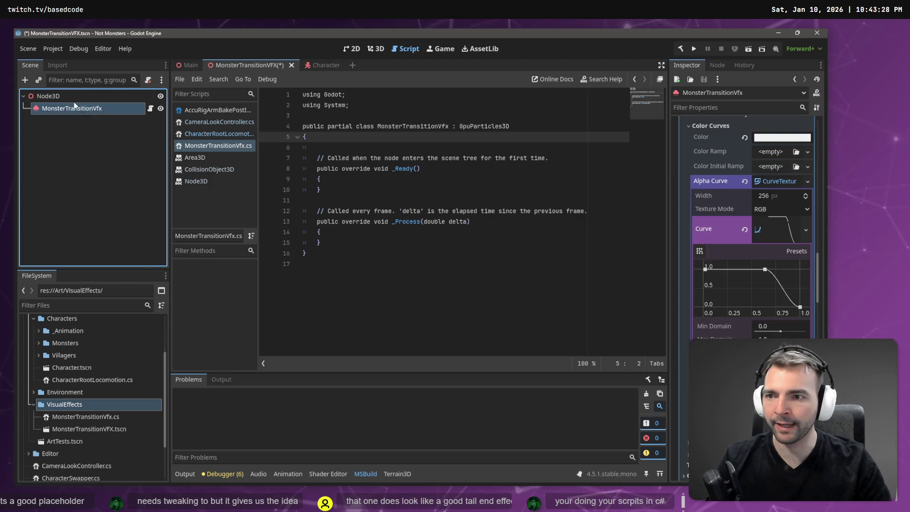
left_click(68, 96)
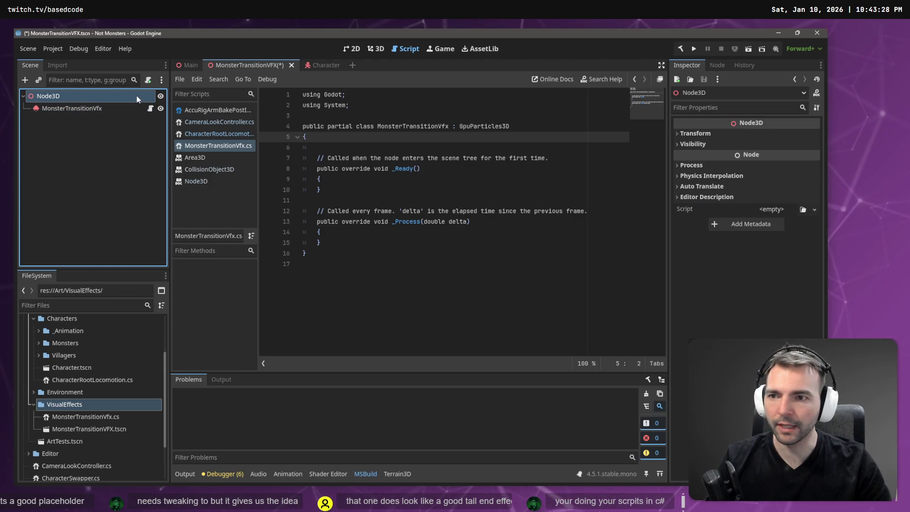
left_click(151, 109)
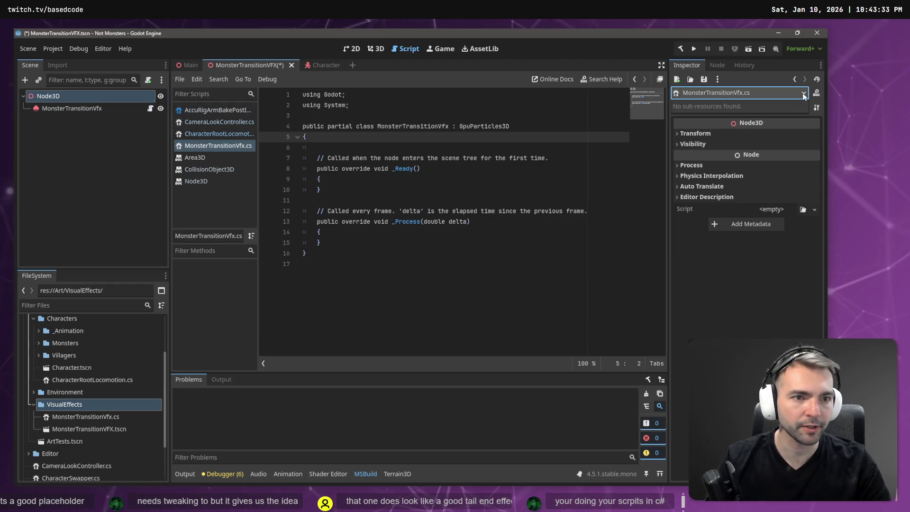
left_click(88, 111)
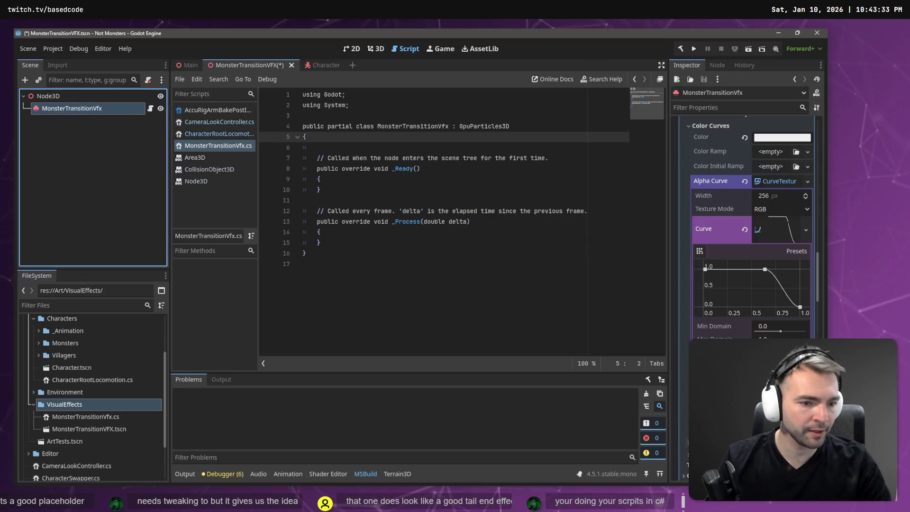
scroll(749, 124, "up", 10)
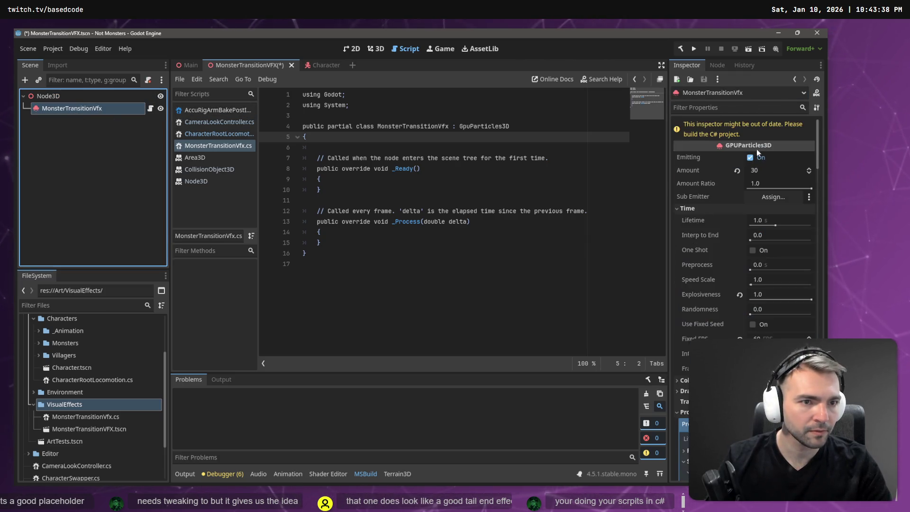
scroll(778, 149, "up", 5)
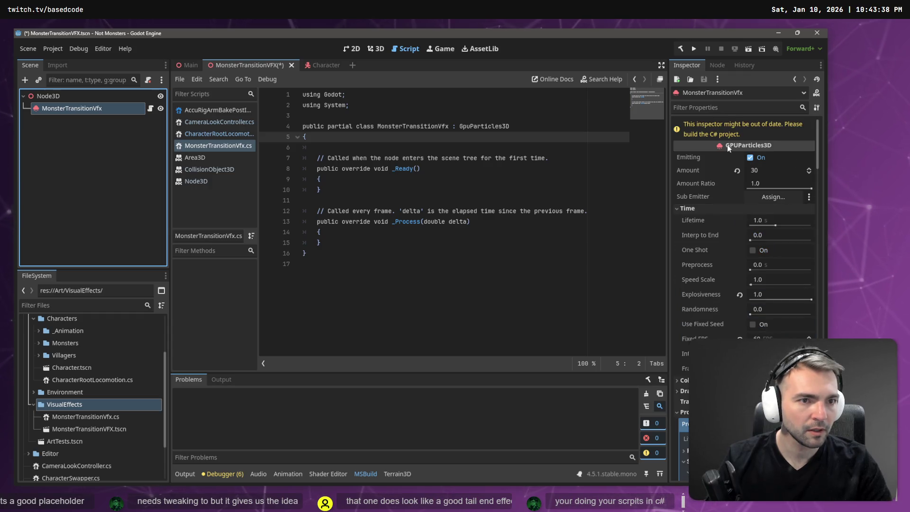
left_click_drag(817, 129, 817, 426)
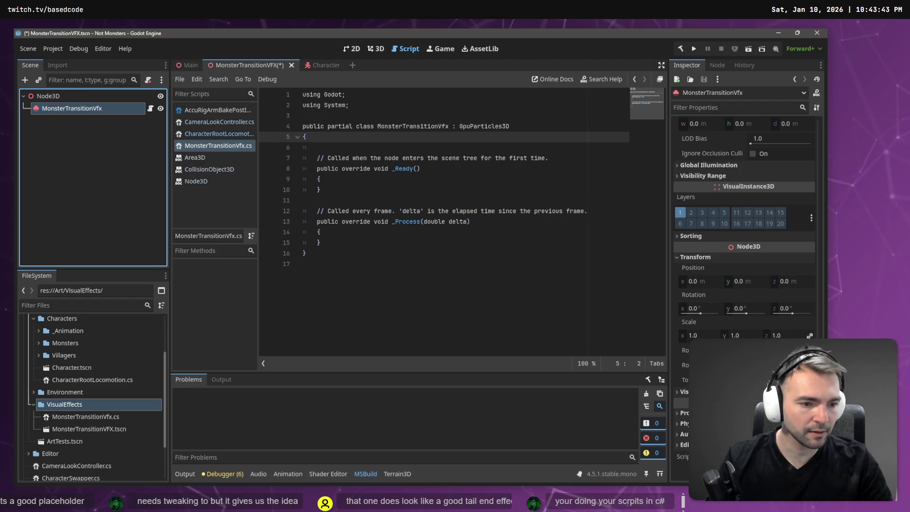
left_click(749, 456)
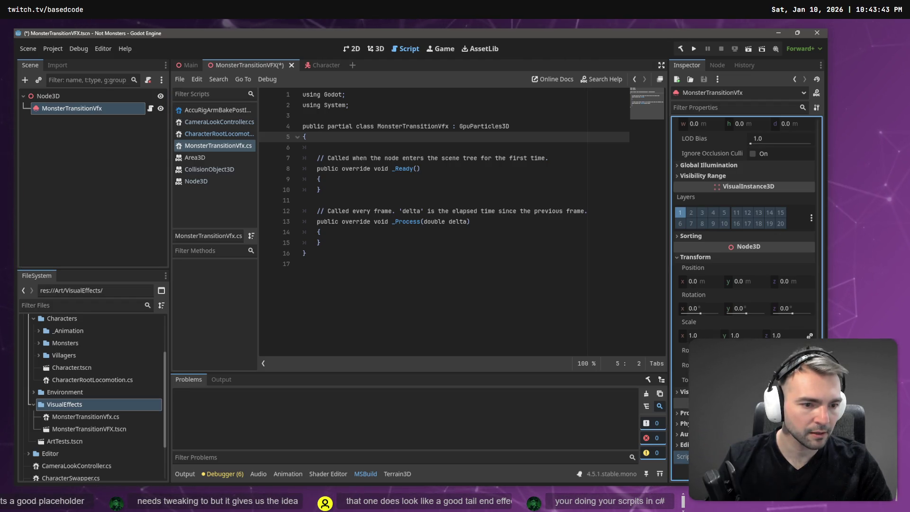
Load res://Art/VisualEffects/MonsterTransitionVfx.cs as the Node3D root's script and build the C# project
left_click(48, 95)
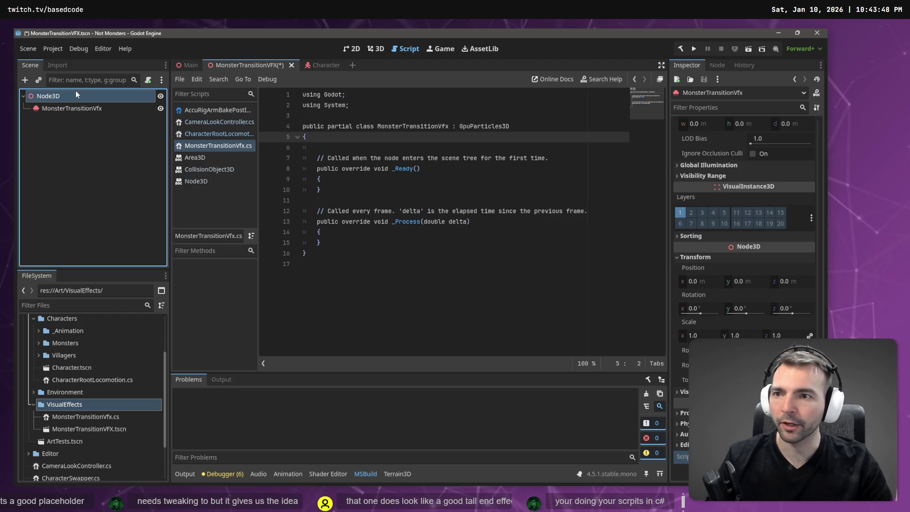
left_click(814, 209)
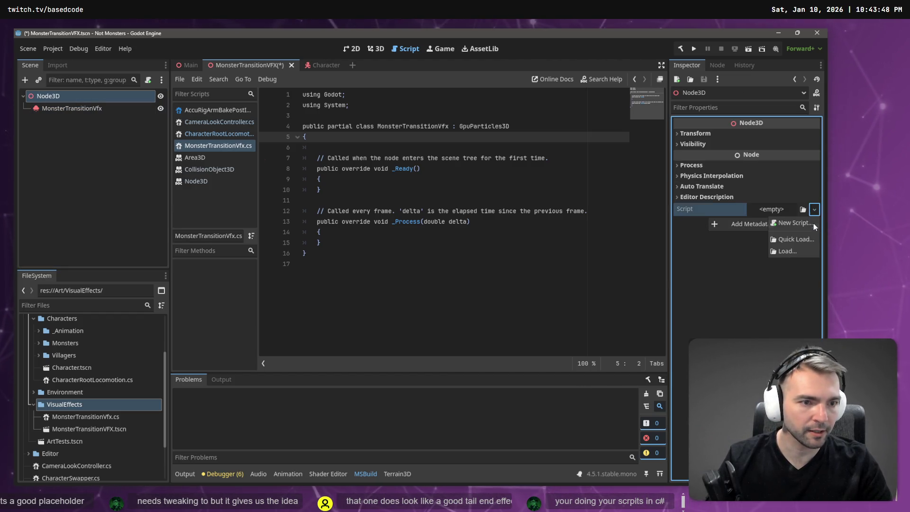
left_click(805, 249)
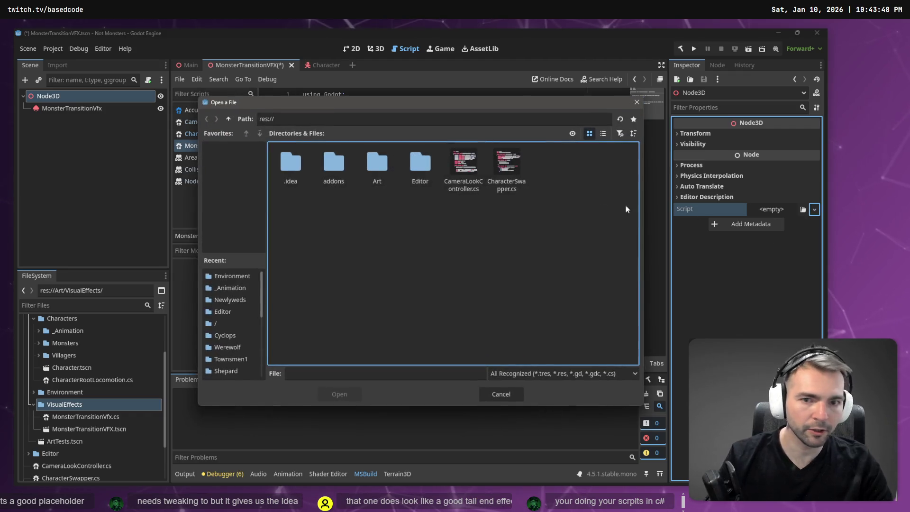
double_click(388, 166)
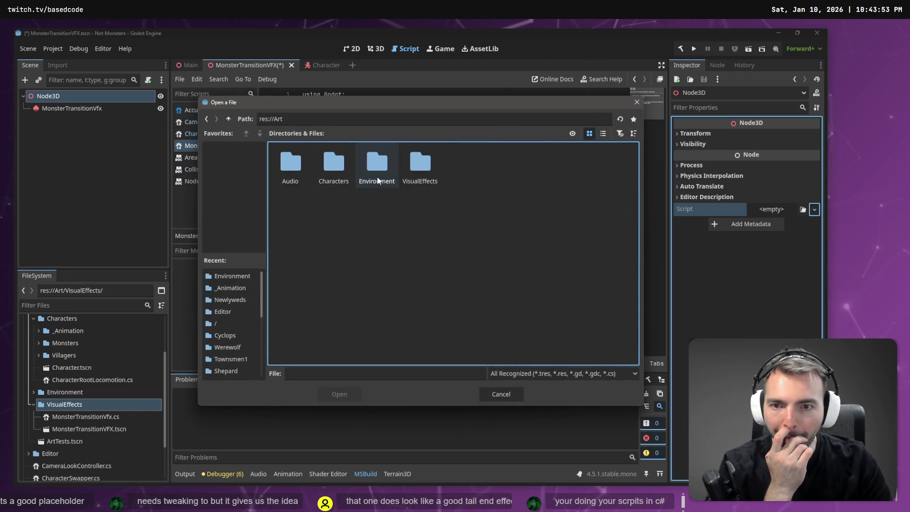
double_click(423, 170)
double_click(291, 161)
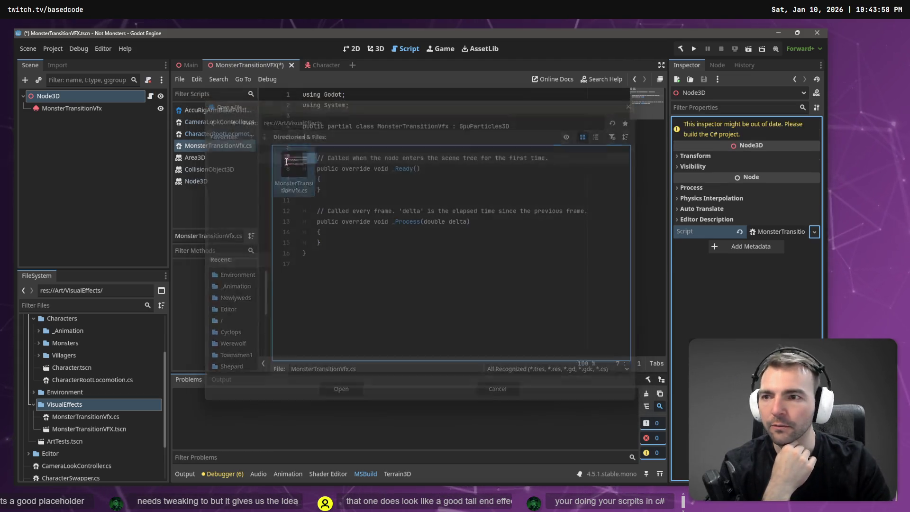
left_click(410, 199)
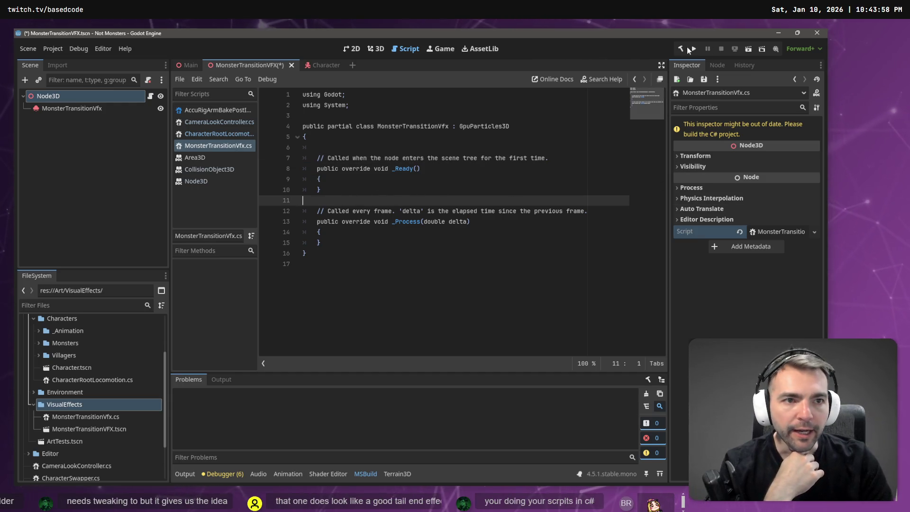
key("alt+b")
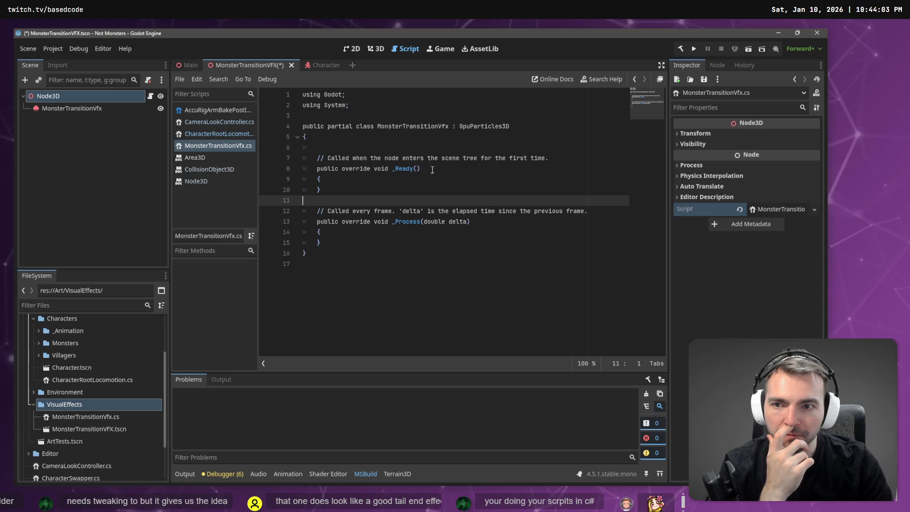
Save and close the MonsterTransitionVFX scene, show Main in 3D, and resume the VFX tutorial video
middle_click(259, 65)
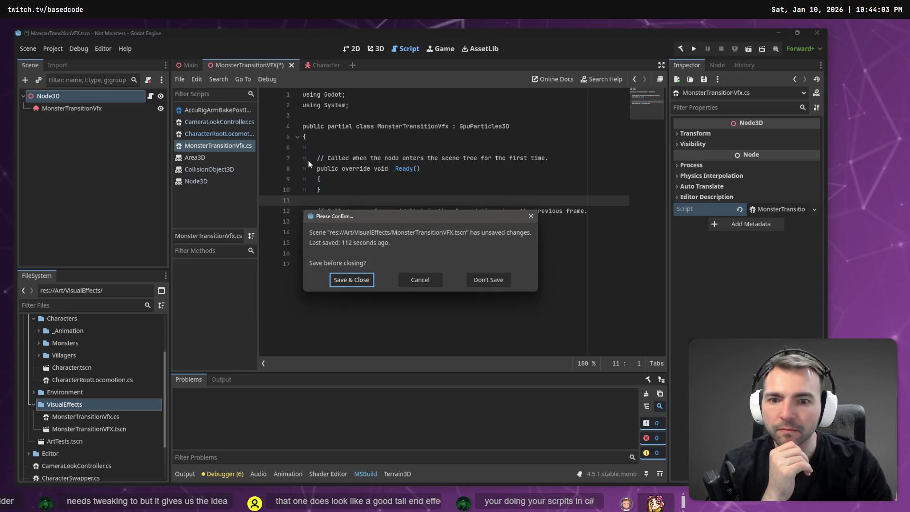
left_click(351, 279)
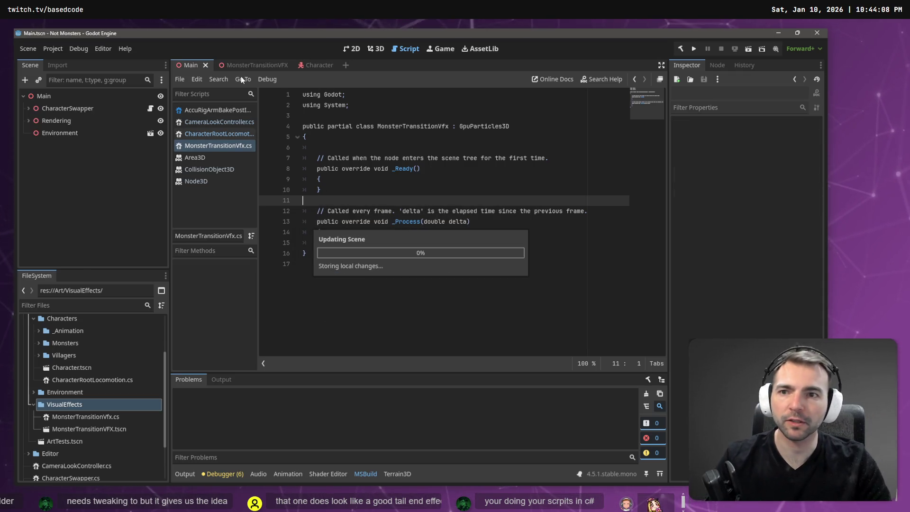
left_click(375, 52)
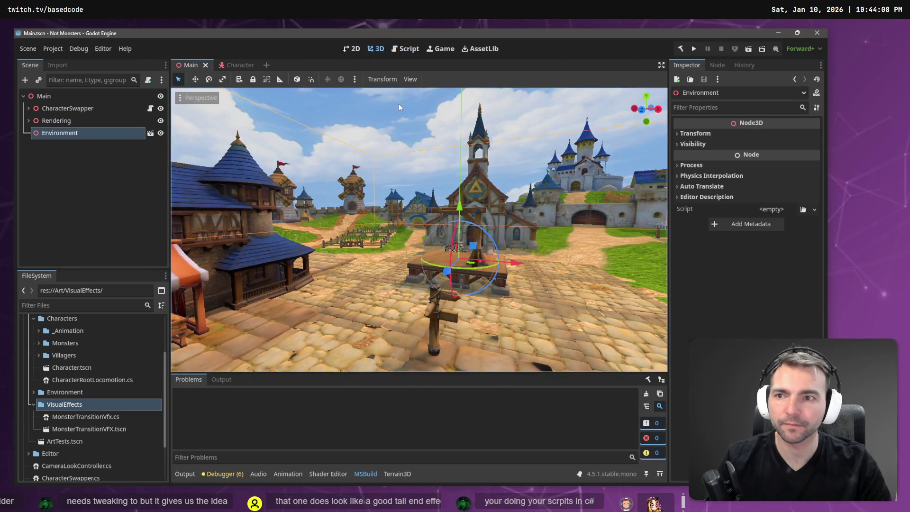
key("alt+Tab")
left_click(361, 175)
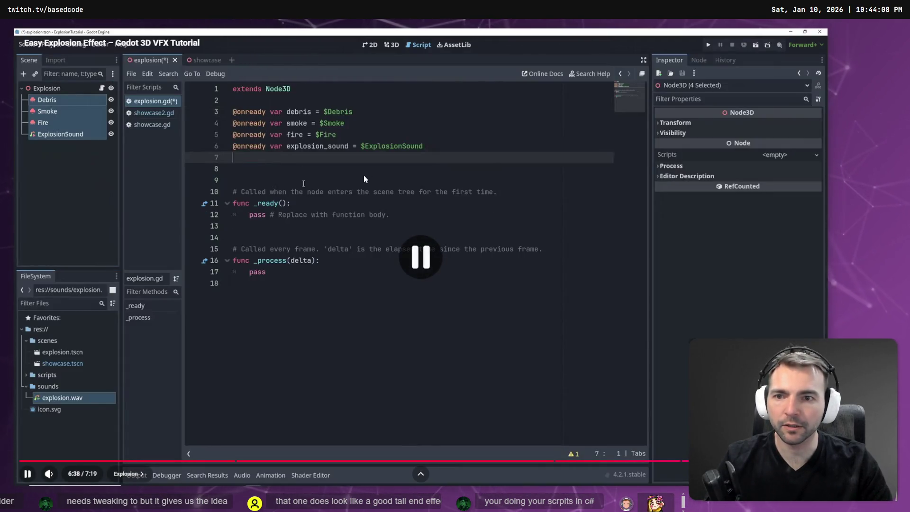
Change MonsterTransitionVfx's base class to Node3D and move GpuParticles3D into the class body
key("alt+Tab")
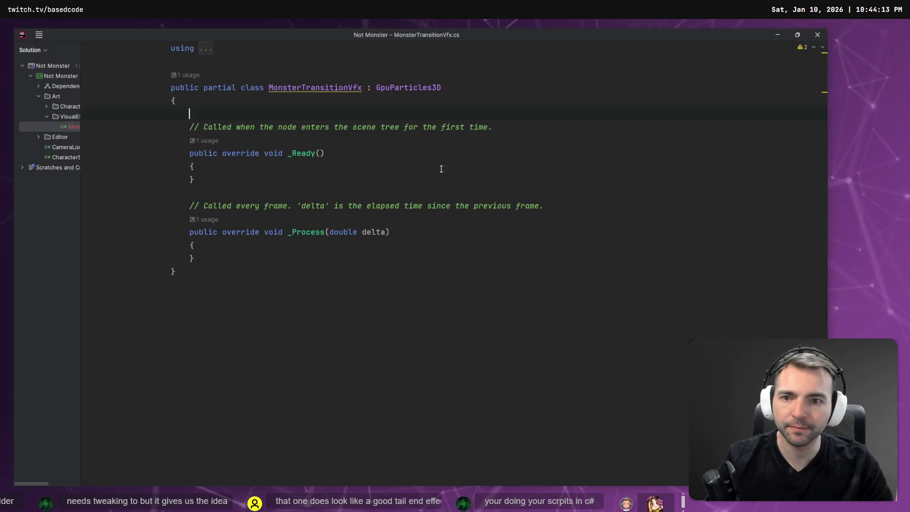
key("Return")
key("Return")
key("Up")
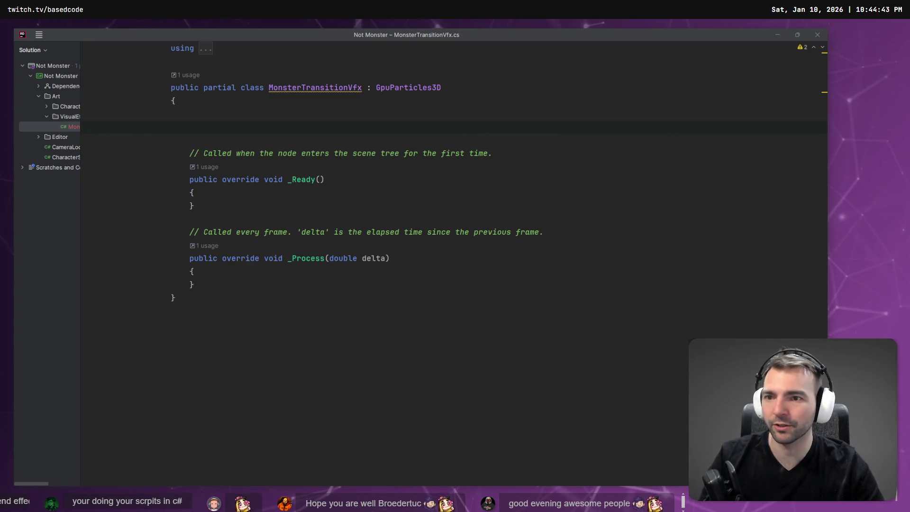
left_click(311, 127)
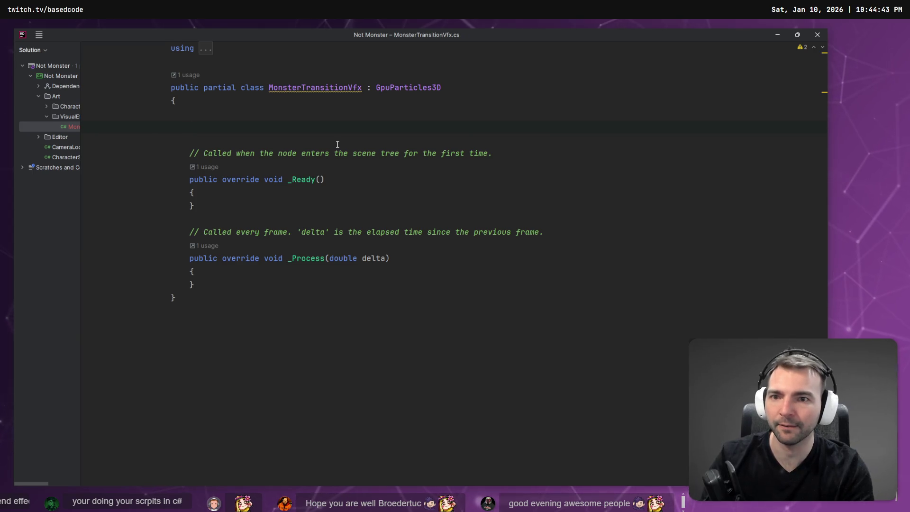
key("Up")
key("End")
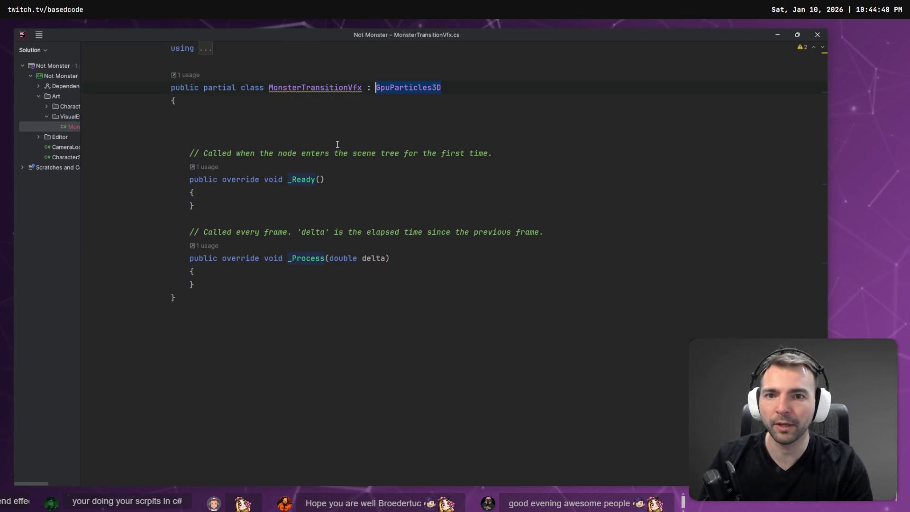
key("BackSpace")
type("Node")
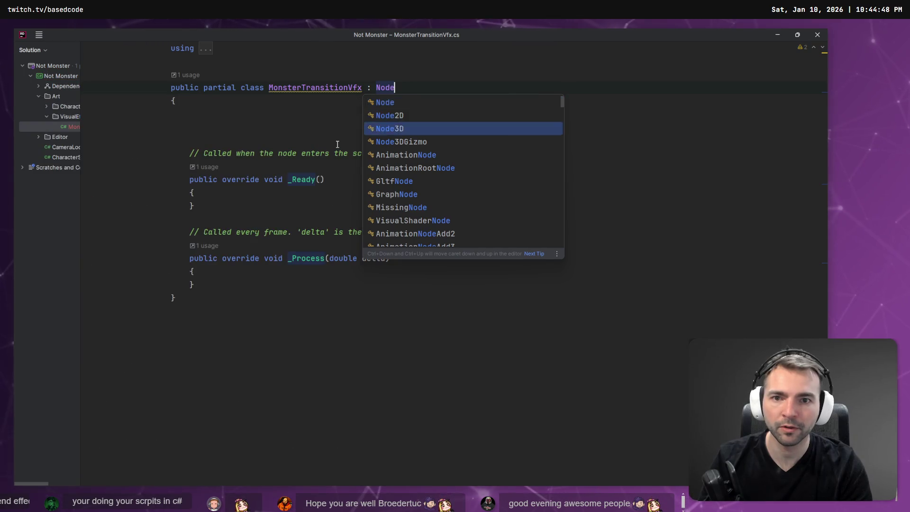
key("Return")
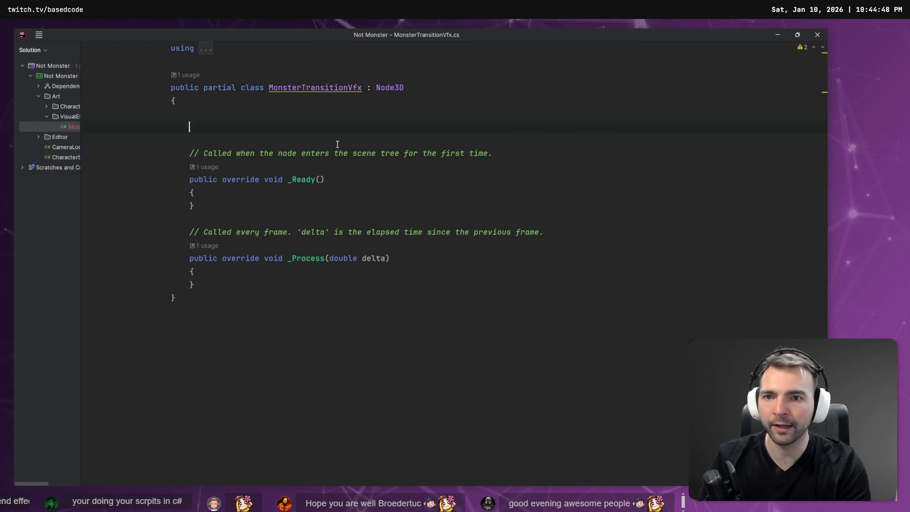
key("ctrl+z")
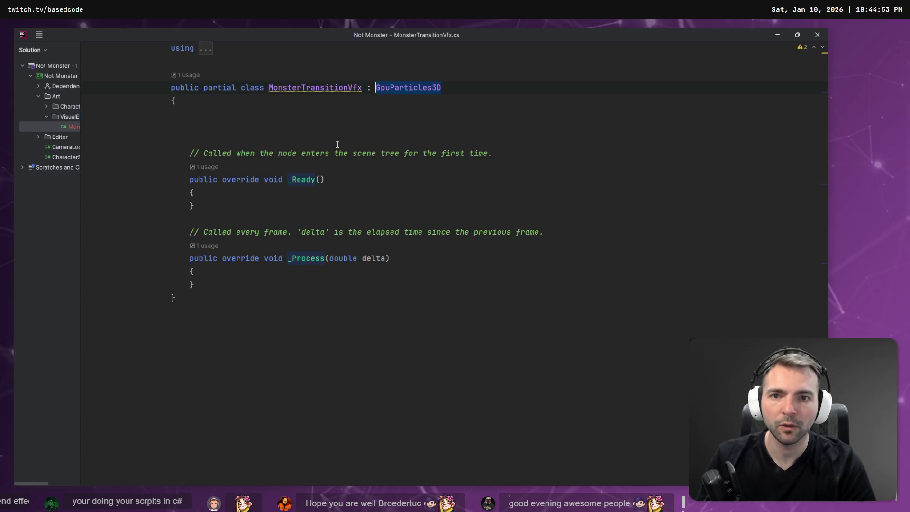
key("ctrl+z")
key("ctrl+z")
key("ctrl+z")
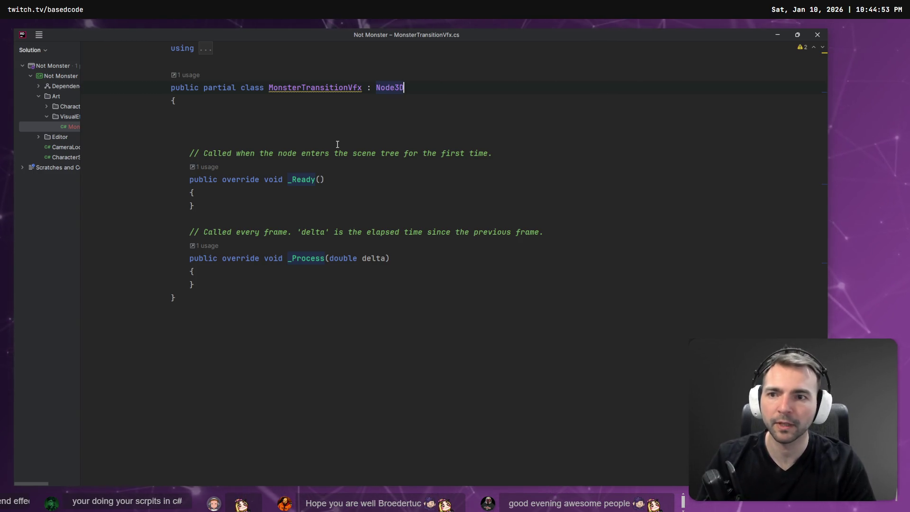
Prefix the GpuParticles3D field line with the private access modifier
key("Home")
type("pricate")
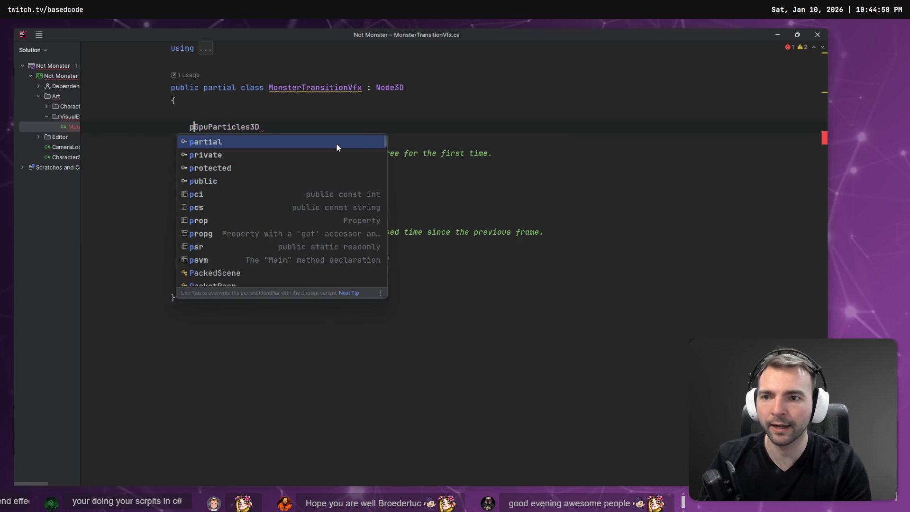
key("ctrl+BackSpace")
type("private")
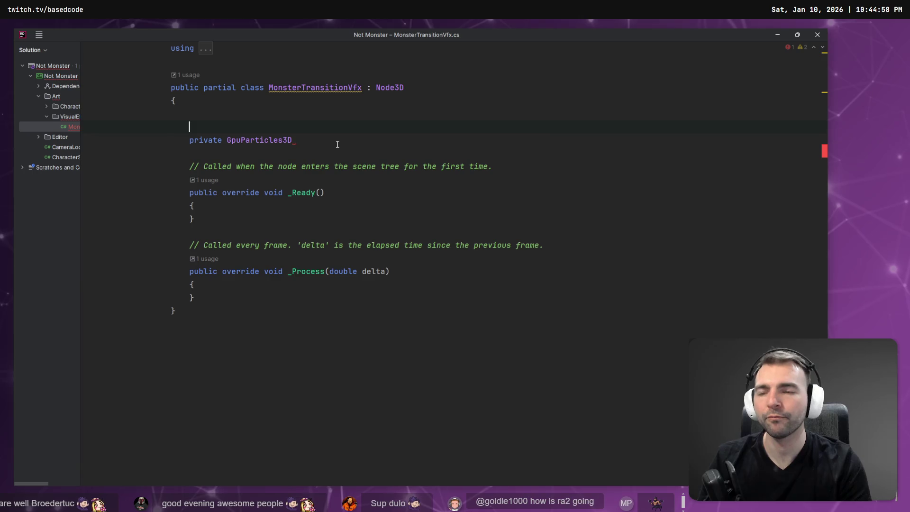
Add an [Export] attribute above the field, comparing with CameraLookController.cs's exported fields
key("ctrl+b")
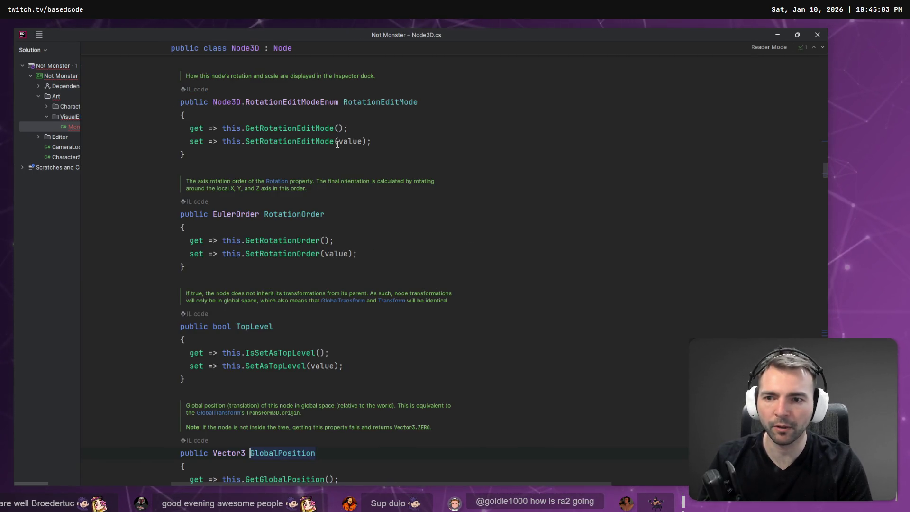
key("ctrl+alt+Left")
type("[")
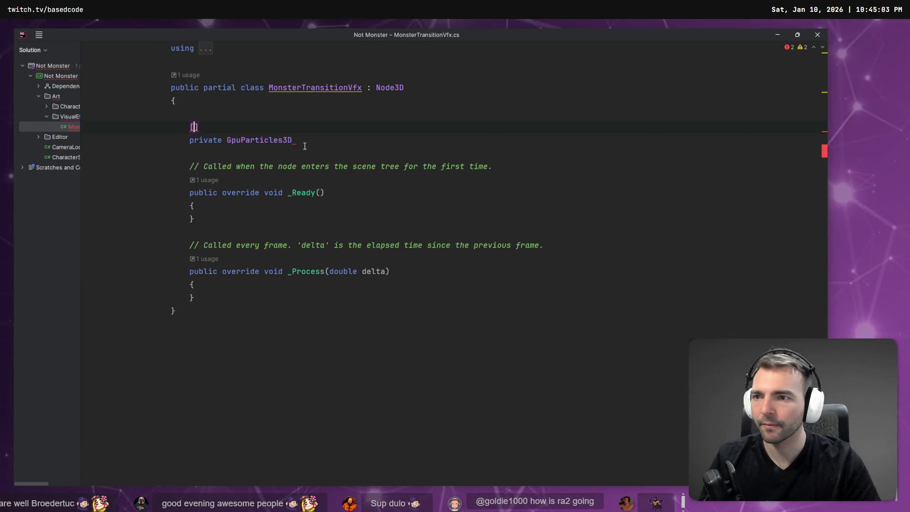
double_click(67, 147)
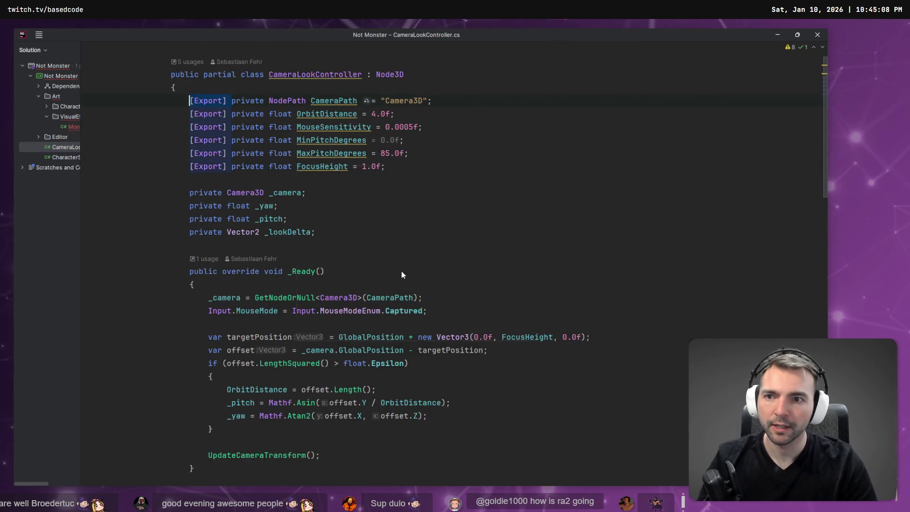
key("ctrl+Tab")
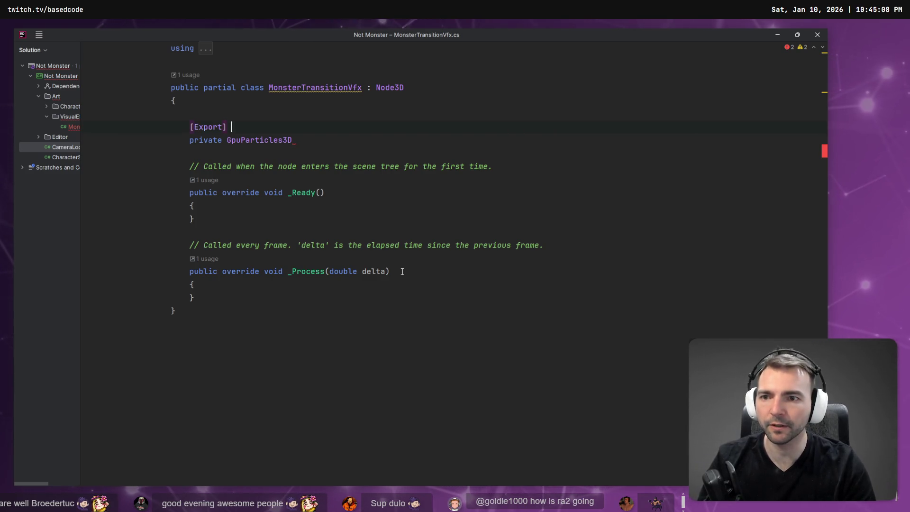
Name the exported GpuParticles3D field _smokeParticle on the [Export] line
key("Delete")
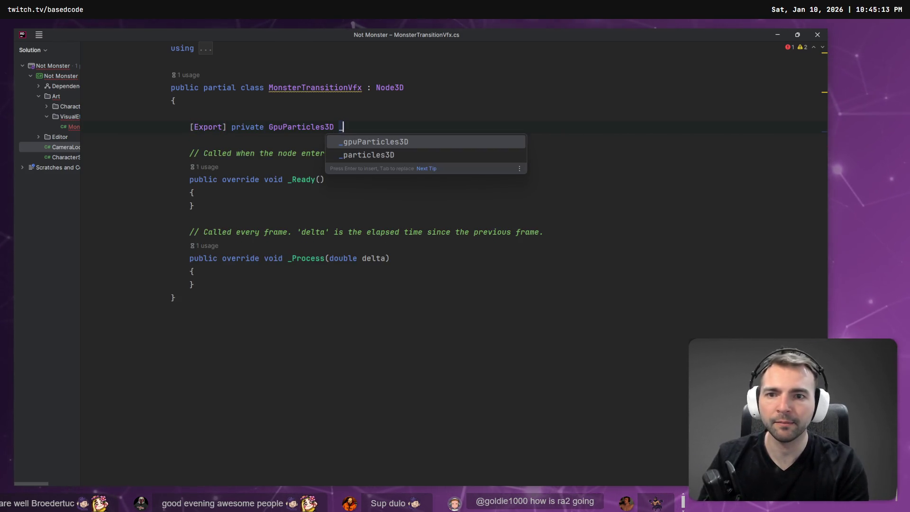
key("Return")
key("ctrl+BackSpace")
type("_par")
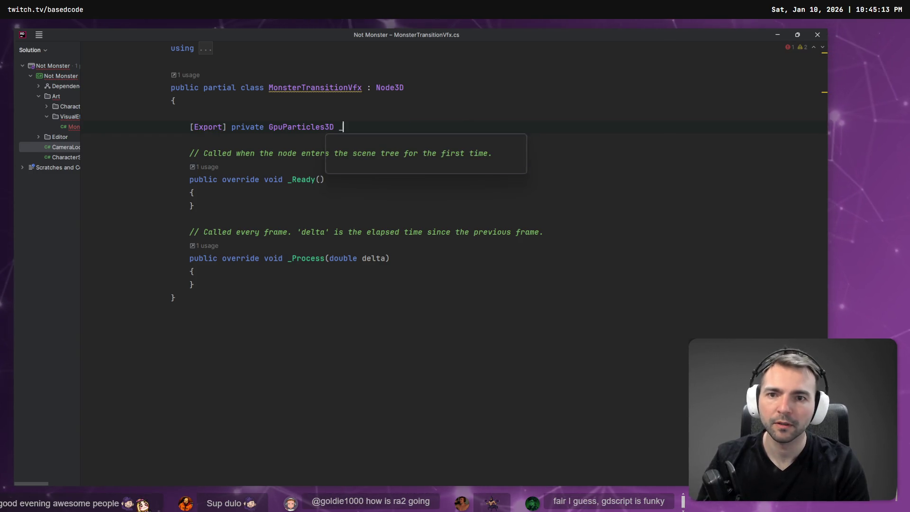
key("ctrl+BackSpace")
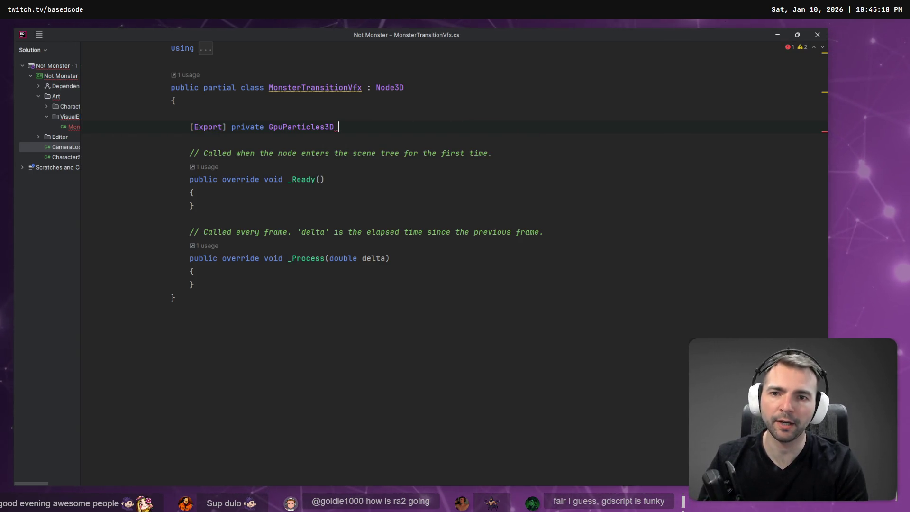
type("_sn")
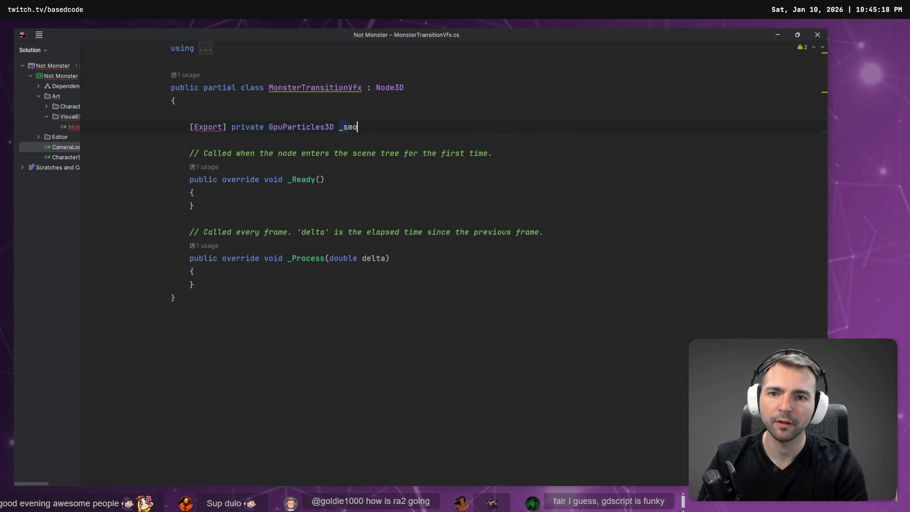
type("e;")
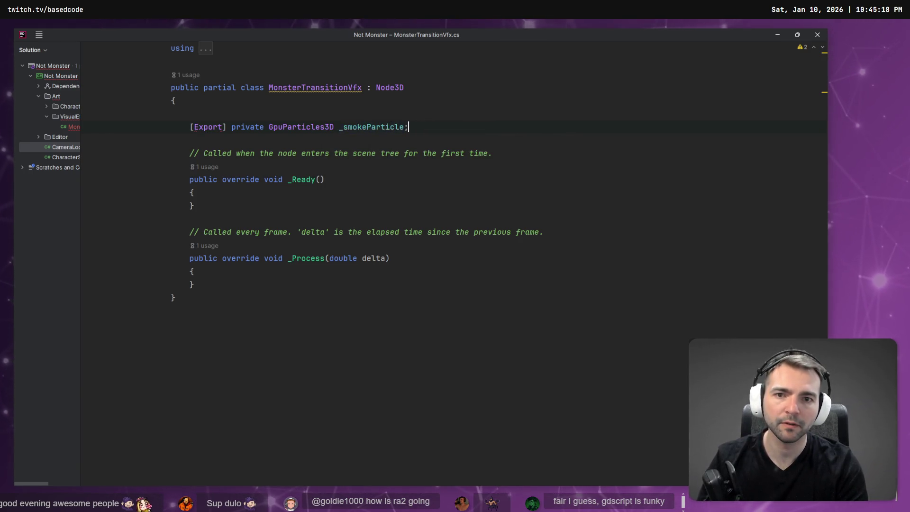
In _Ready, start assigning _smokeParticle = GetNode<GpuParticles3D>( before switching to Godot
key("Down")
key("Down")
key("Down")
key("Return")
type("_")
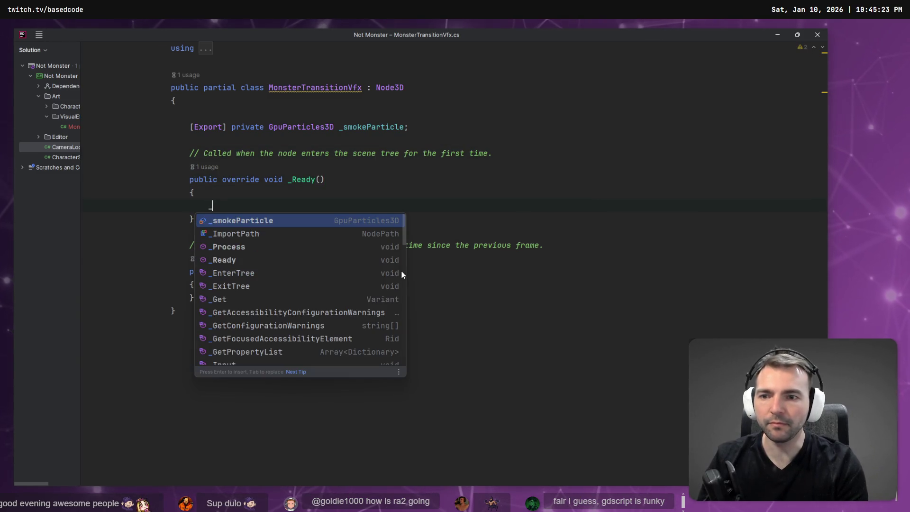
key("Return")
type("= ")
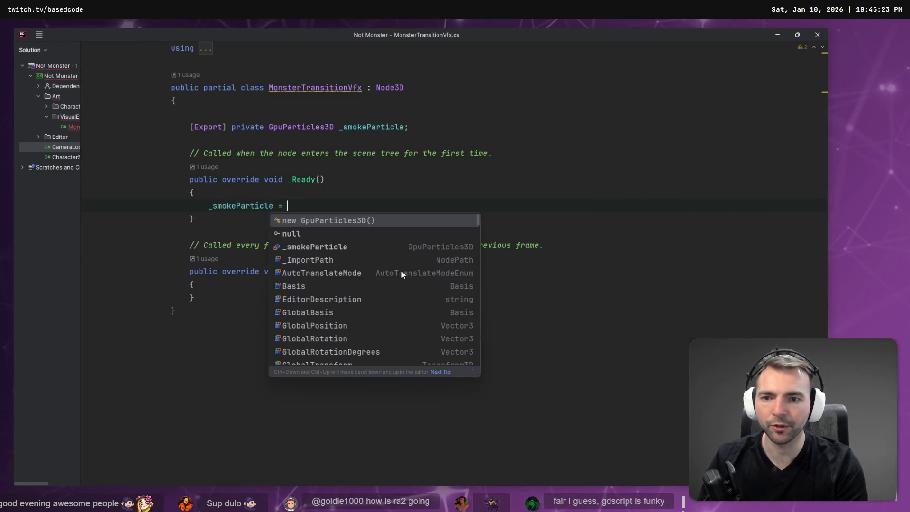
type("GetNode")
key("Return")
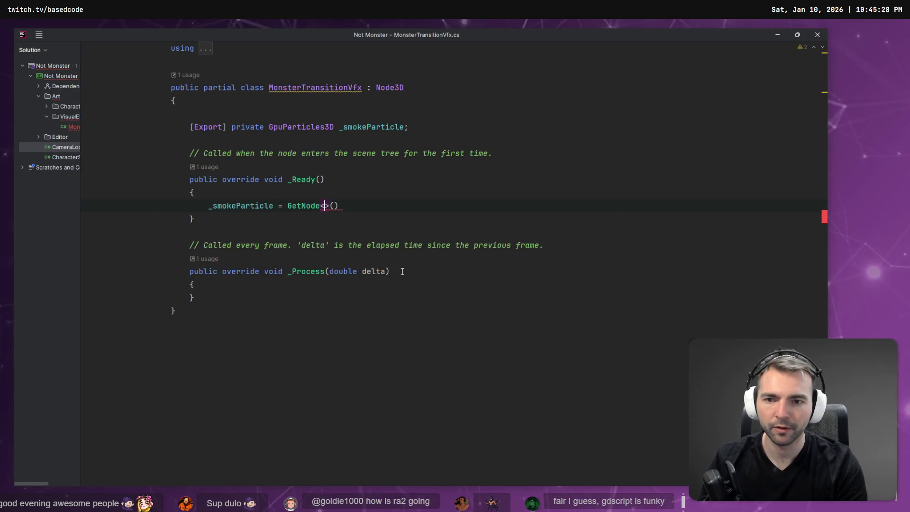
type("Gpu")
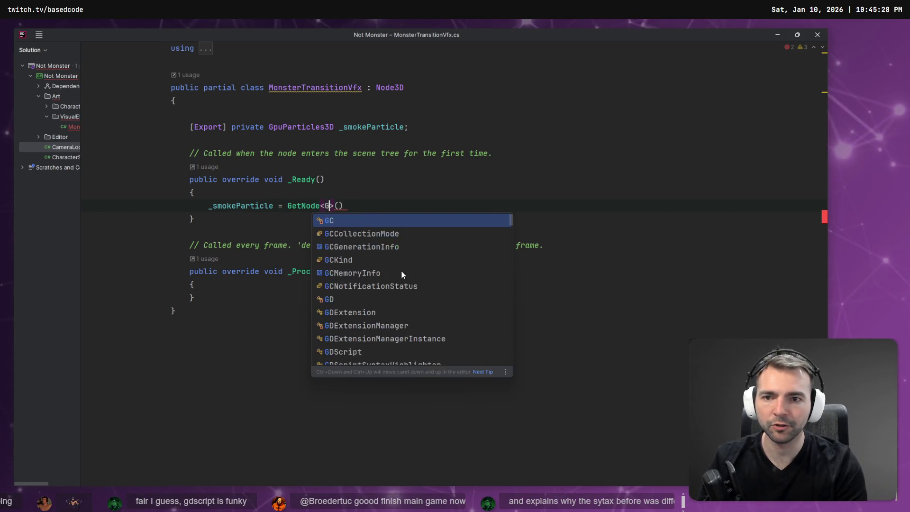
key("Down")
key("Return")
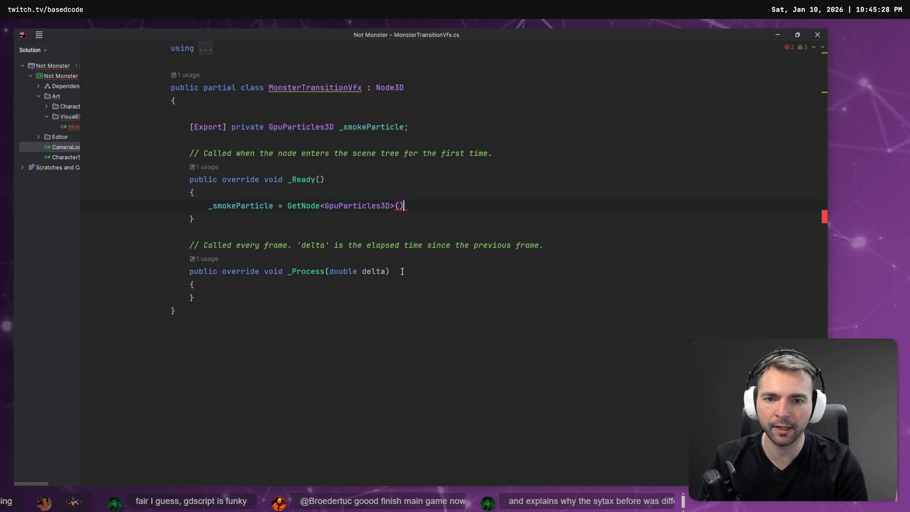
type("\"")
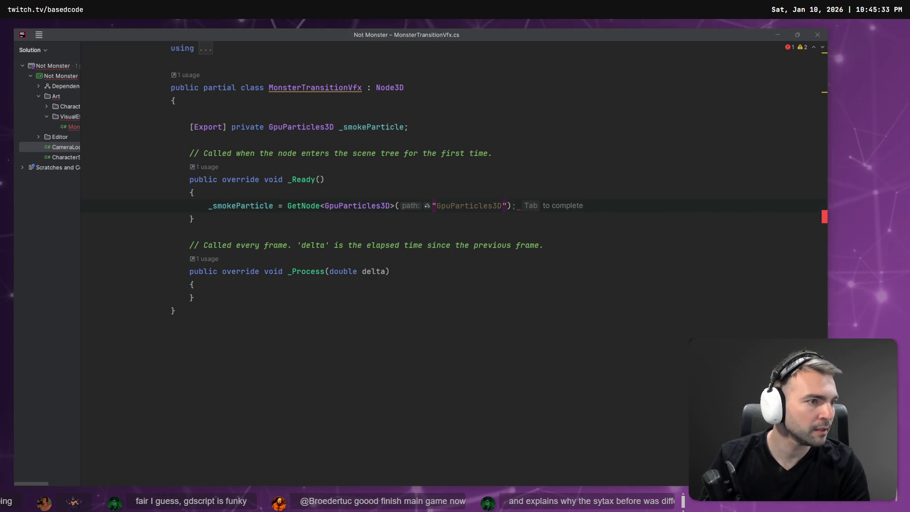
key("alt+Tab")
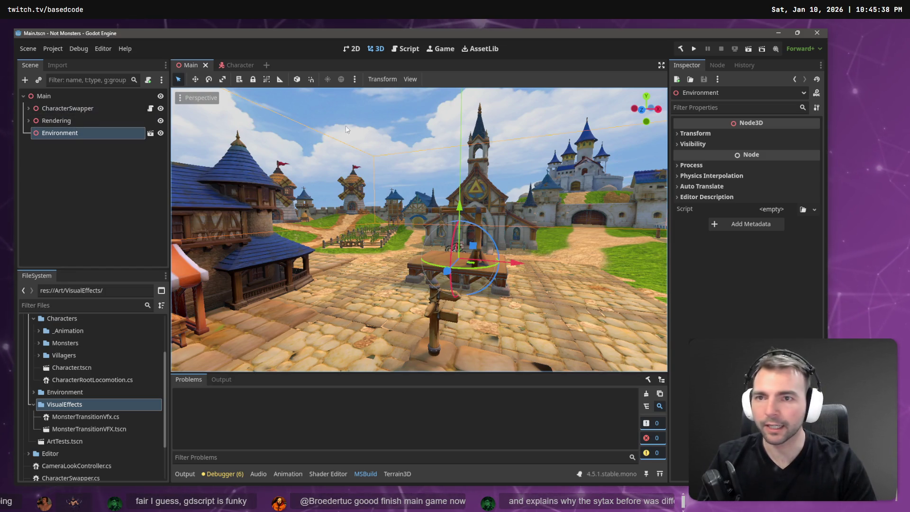
Open MonsterTransitionVFX.tscn to check the particles node's name, then return to Rider
left_click(83, 415)
double_click(83, 428)
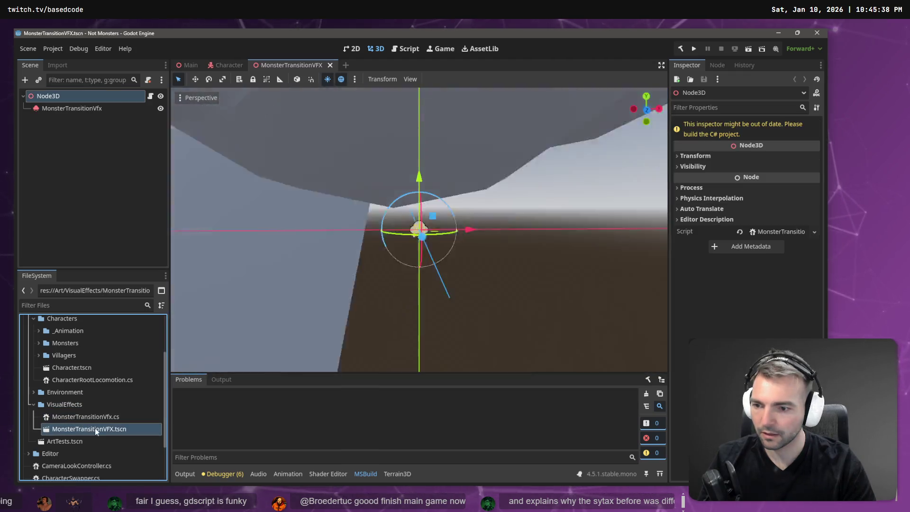
double_click(87, 107)
key("Escape")
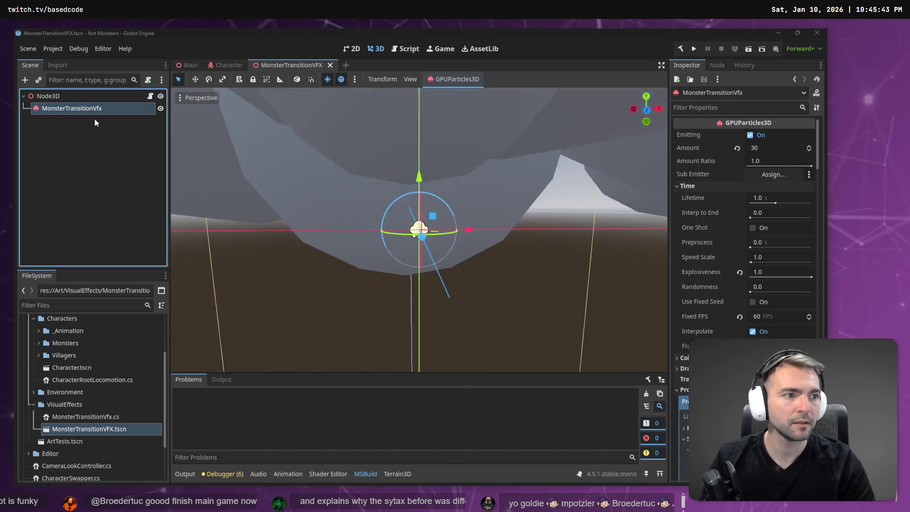
key("alt+Tab")
Complete the call as GetNode<GpuParticles3D>("MonsterTransitionVfx") and return to Godot
key("BackSpace")
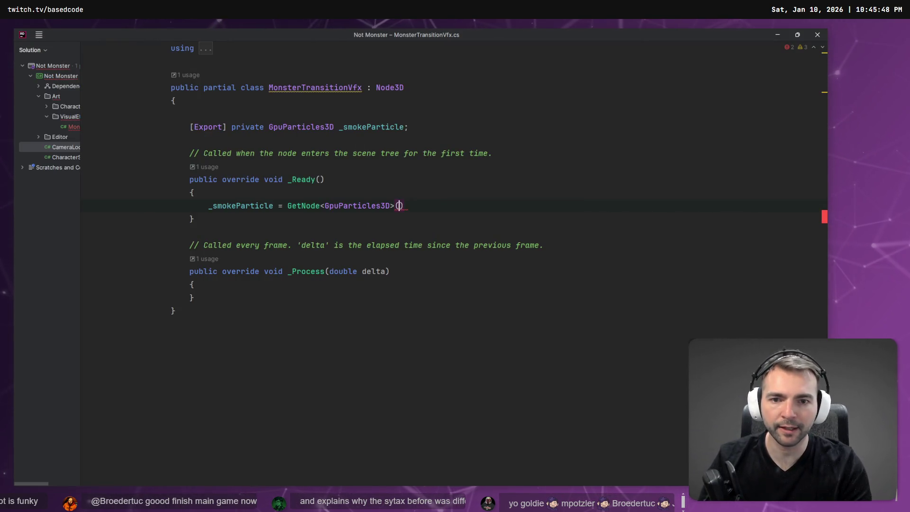
key("Escape")
type("\"")
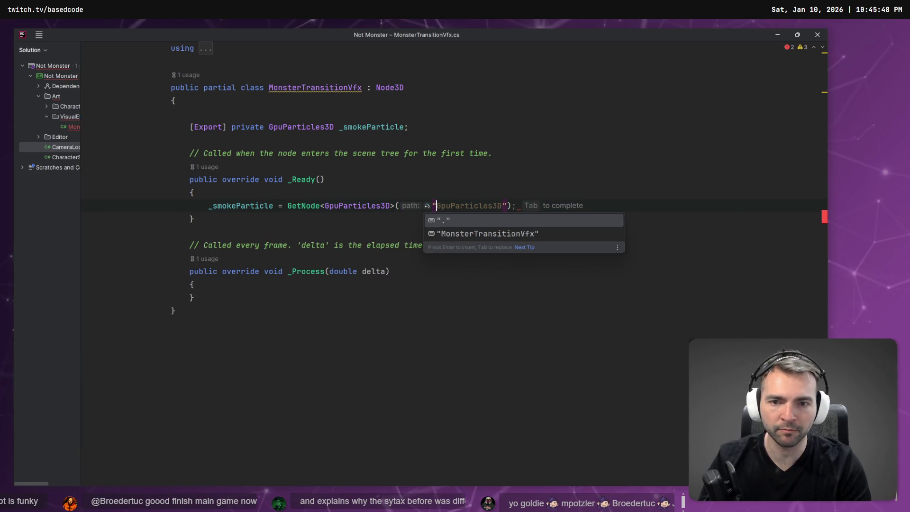
key("Down")
key("Return")
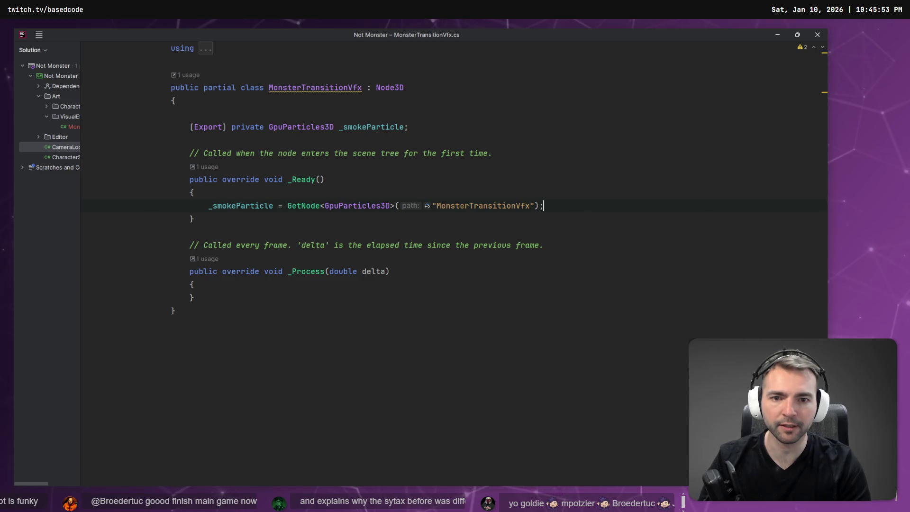
key("alt+Tab")
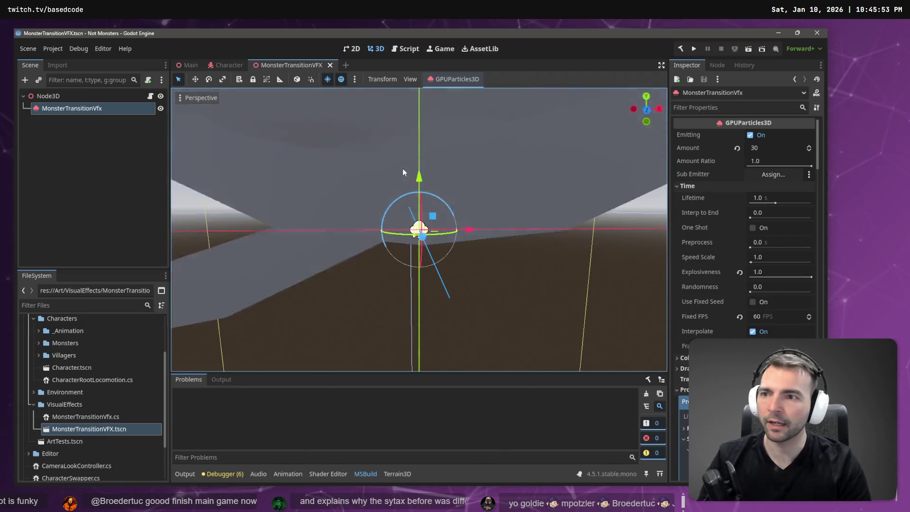
Rename the root Node3D to MonsterTransitionVfx
left_click(66, 96)
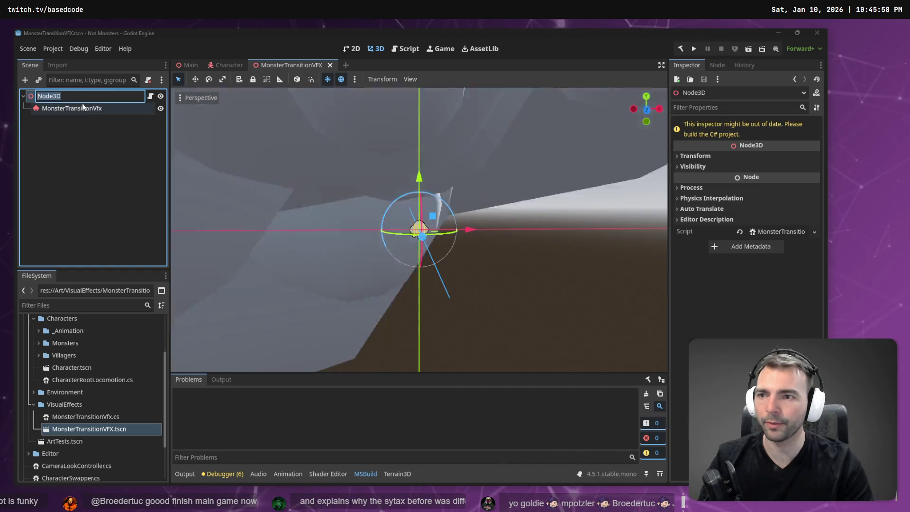
left_click(87, 109)
left_click(83, 97)
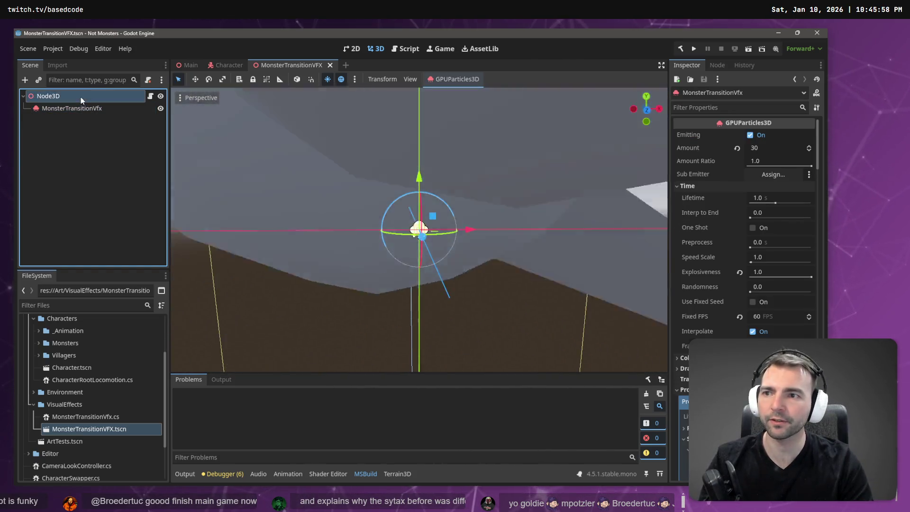
left_click(82, 97)
type("MonsterTransitionVfx")
key("Return")
Rename the particles child node to Smoke, then go back to Rider
left_click(82, 107)
left_click(83, 107)
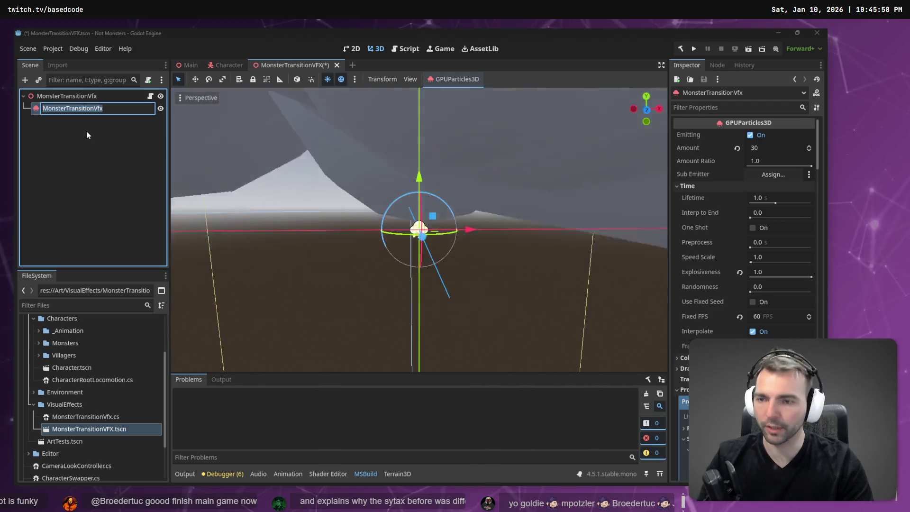
type("Smoke")
key("Return")
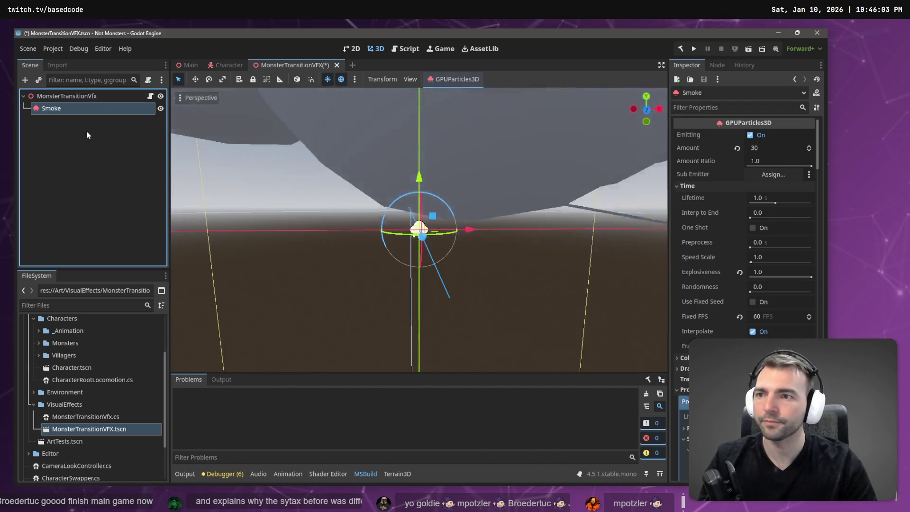
key("alt+Tab")
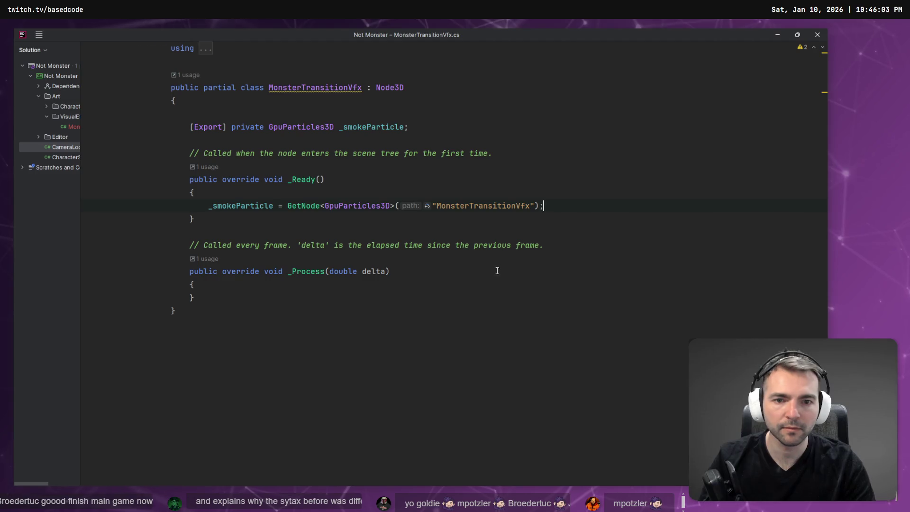
Change the GetNode path from "MonsterTransitionVfx" to "Smoke"
double_click(503, 205)
key("BackSpace")
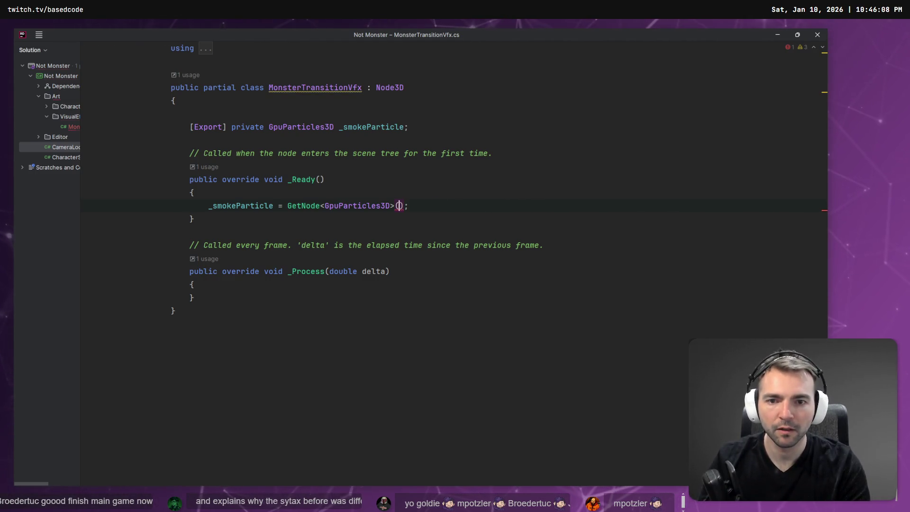
type("\"")
key("Down")
key("Return")
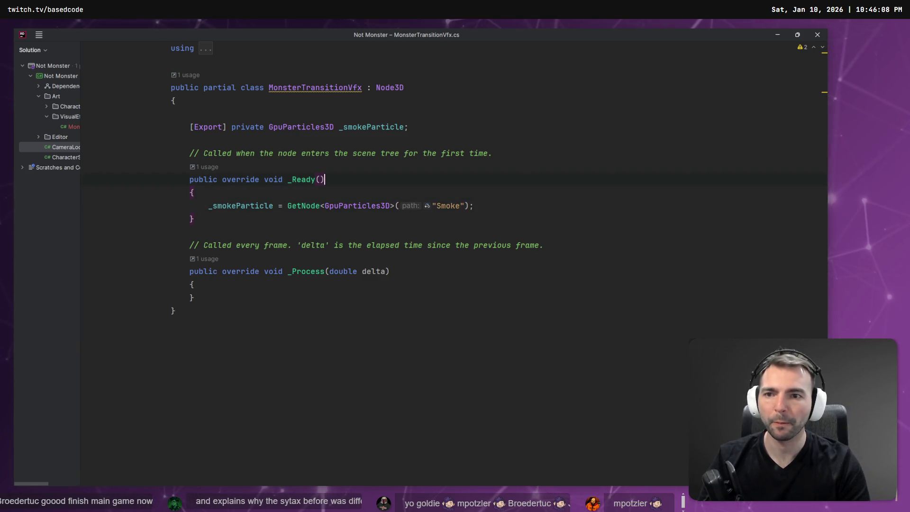
Delete the template comments and the empty _Process method
left_click(493, 153)
key("shift+Home")
key("shift+Home")
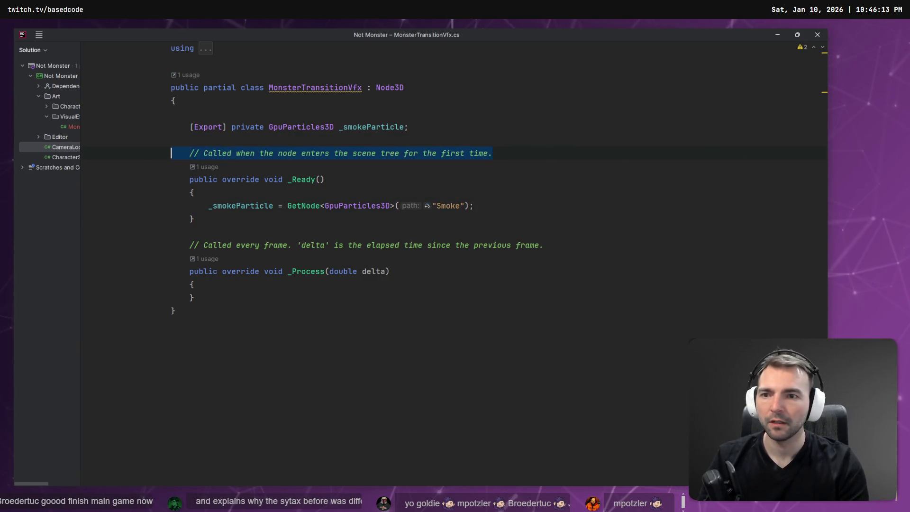
key("Delete")
key("Delete")
key("Down")
key("Down")
key("Down")
key("Down")
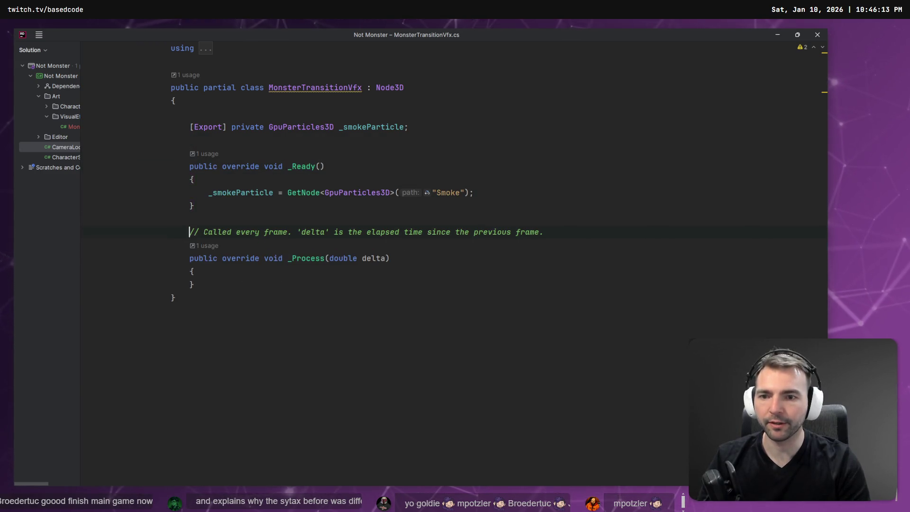
key("shift+Down")
key("shift+Down")
key("shift+Down")
key("shift+End")
key("Delete")
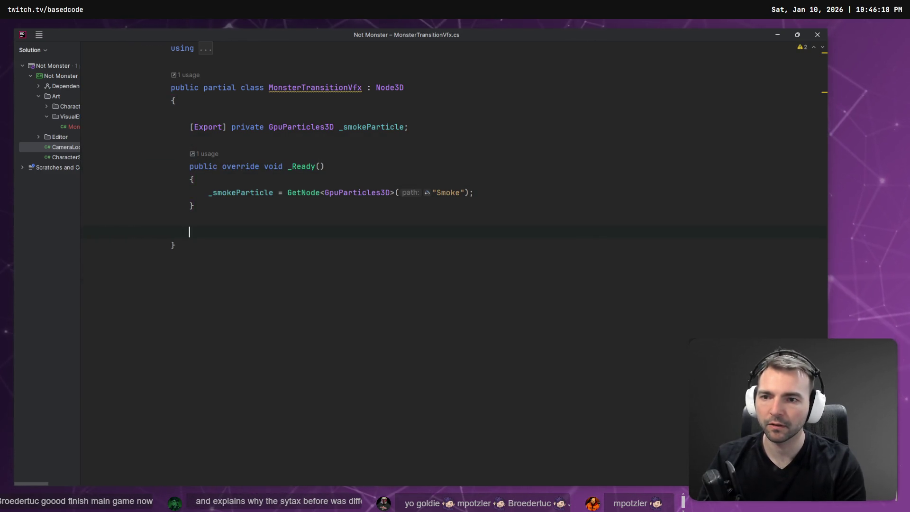
Write public void Emit() that sets _smokeParticle.Emitting = true
type("pub")
key("Tab")
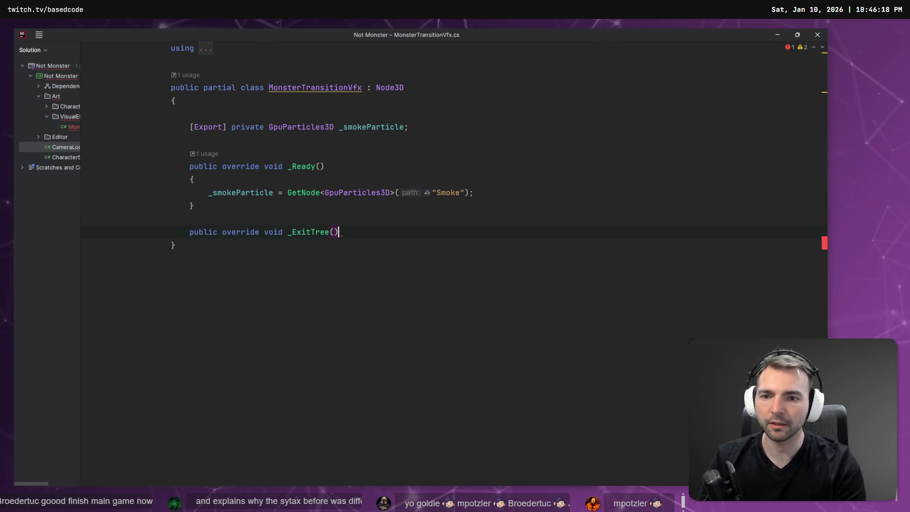
key("ctrl+z")
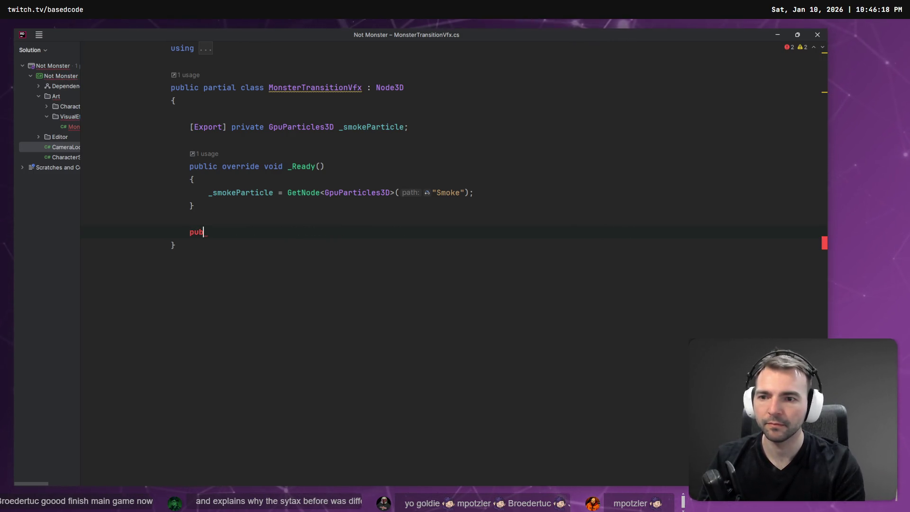
type("lic void Emit")
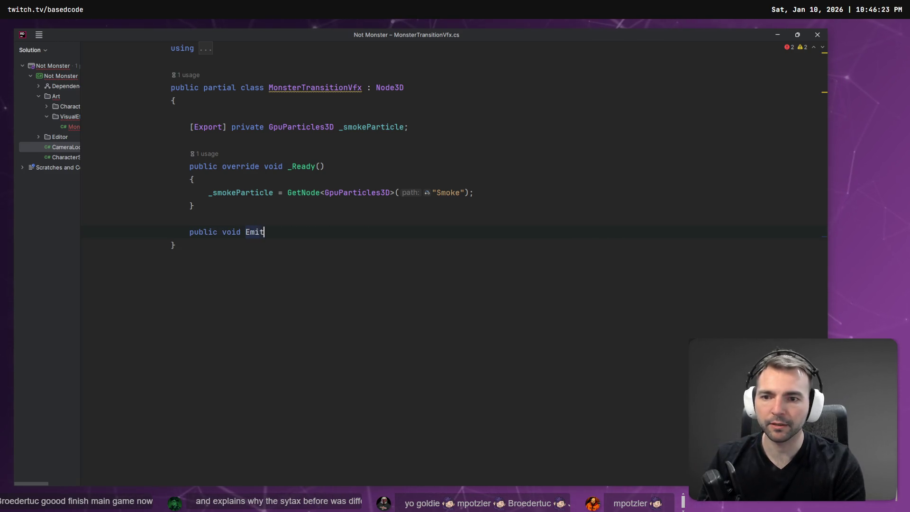
type("()     {         _smokeParticle.Emitting = true.;")
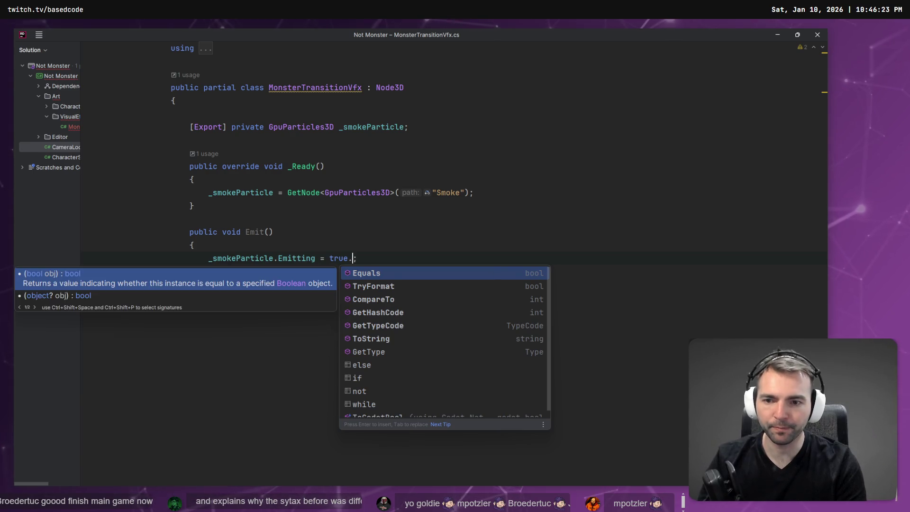
key("BackSpace")
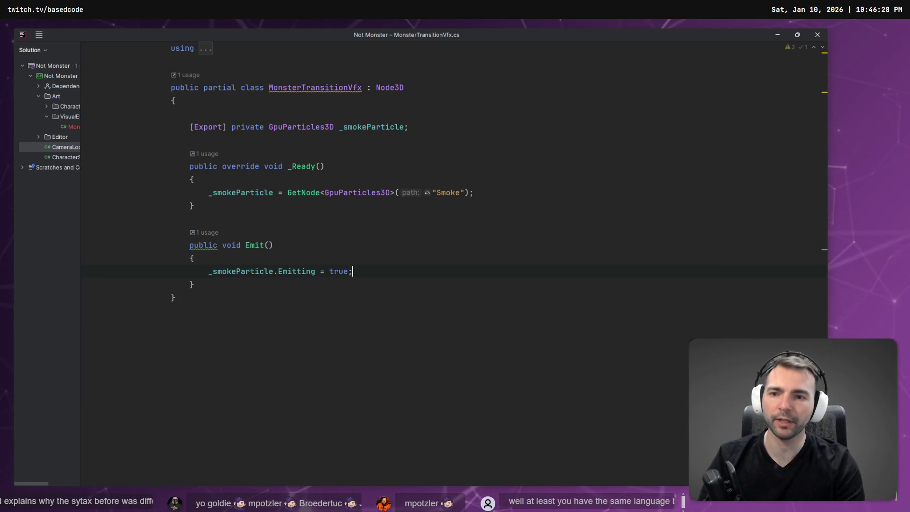
key("Up")
key("Home")
key("Up")
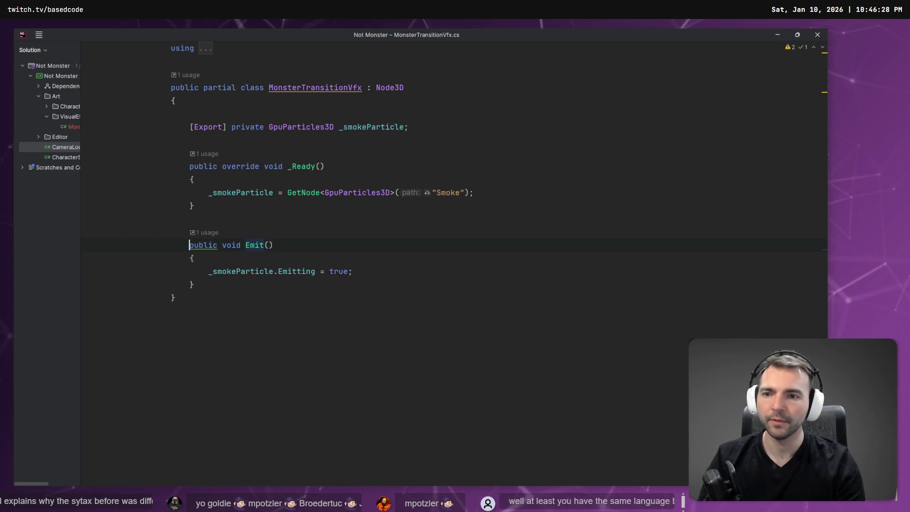
key("Up")
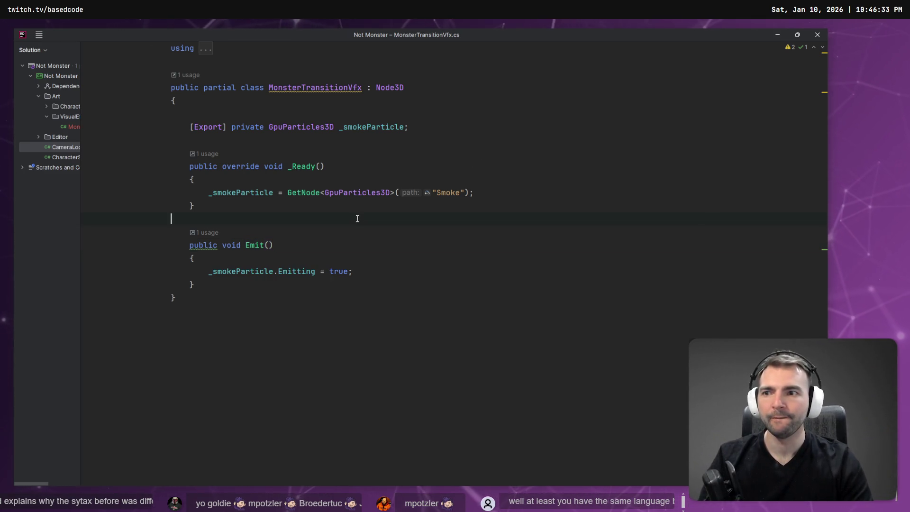
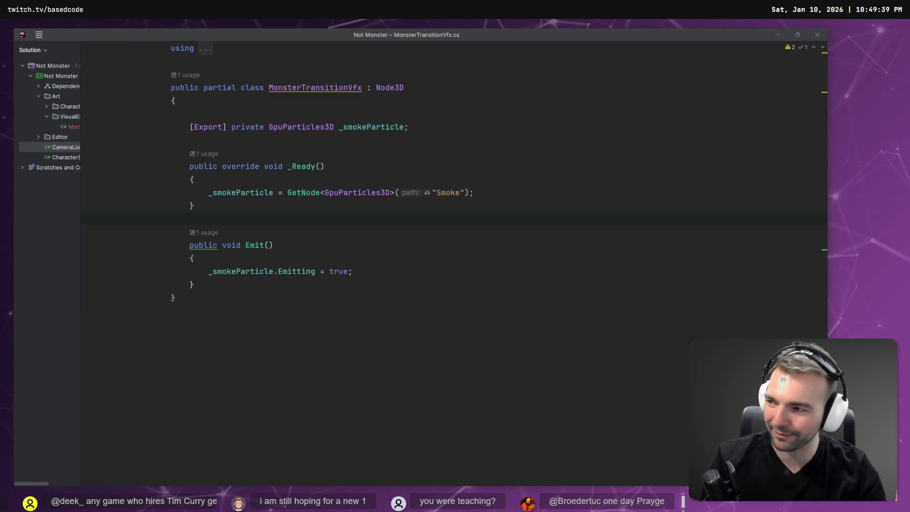
Review the Emitting line in MonsterTransitionVfx.cs and check where the _Ready method is used
left_click(194, 259)
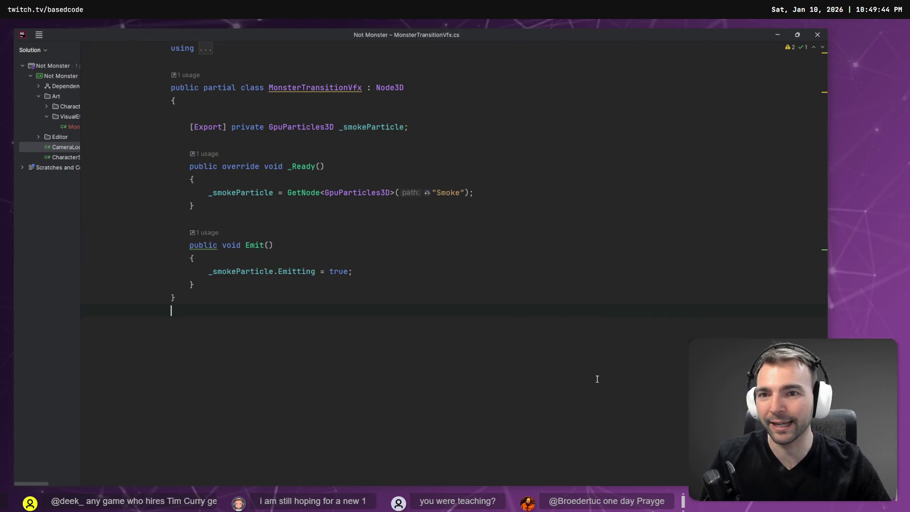
left_click(382, 278)
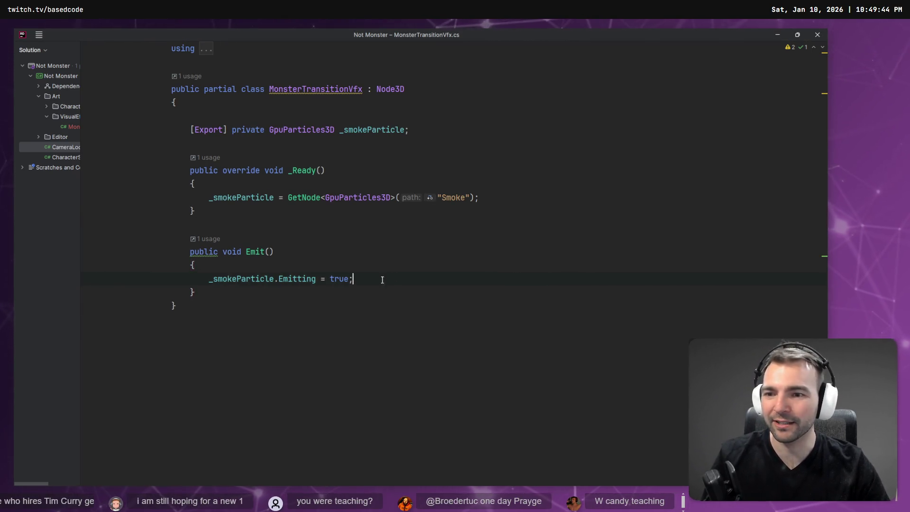
left_click(209, 157)
left_click(219, 171)
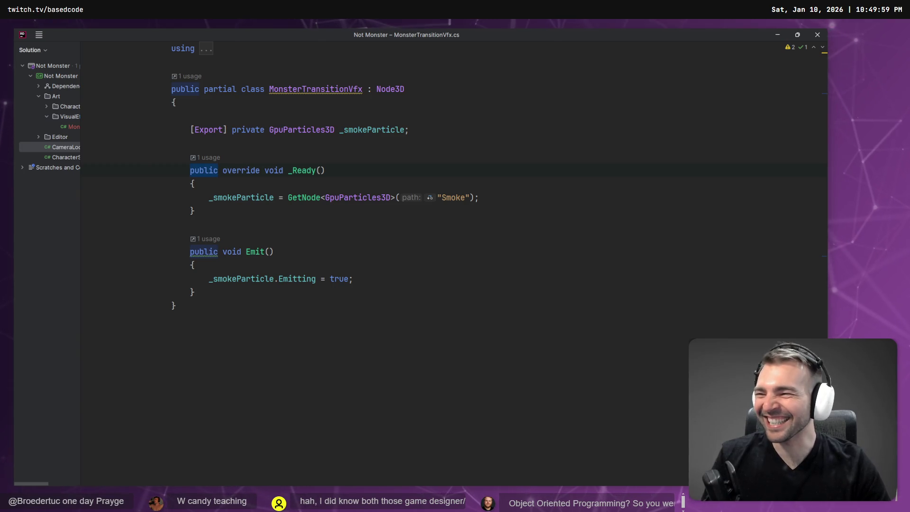
Return from Rider to the Godot editor showing the MonsterTransitionVFX scene
key("alt+Tab")
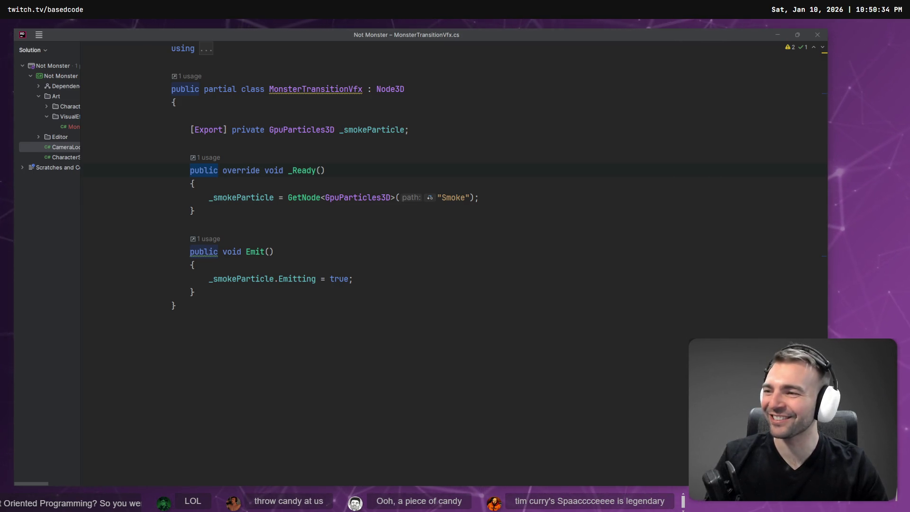
key("alt+Tab")
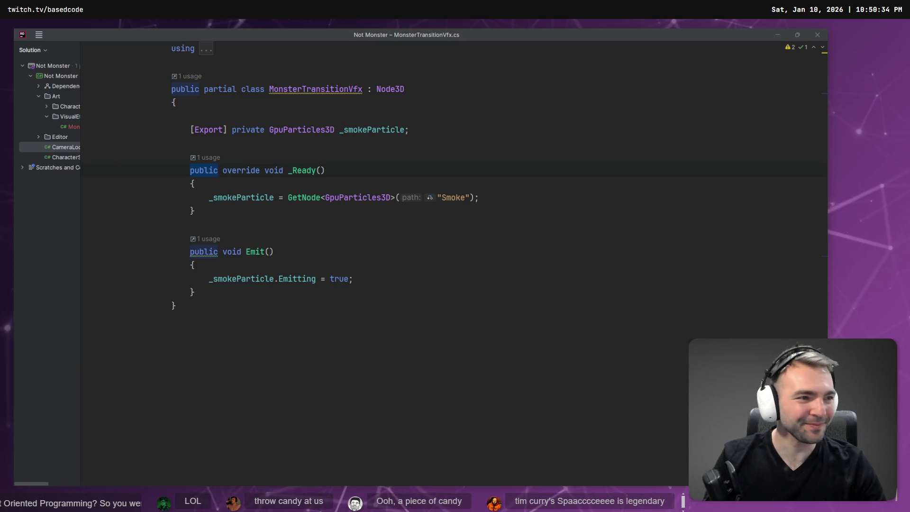
key("alt+Tab")
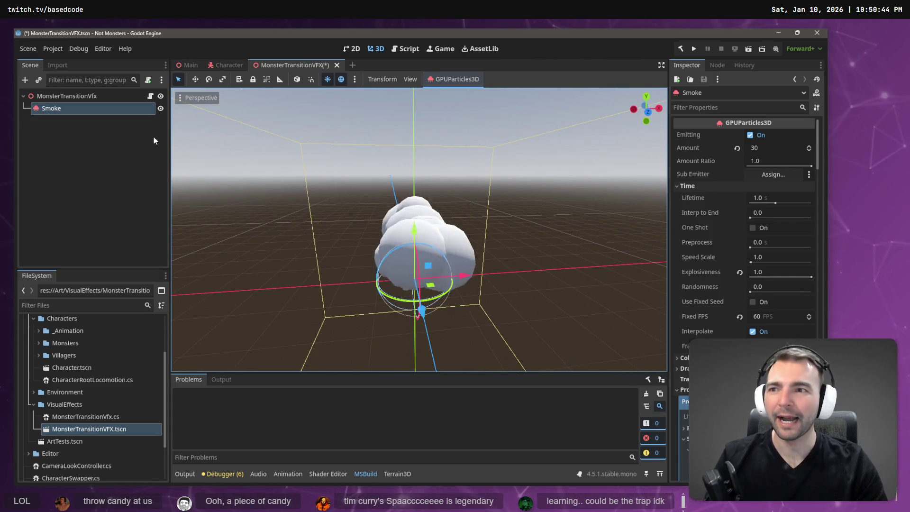
Select the MonsterTransitionVfx root node, then look over the Character scene
left_click(79, 187)
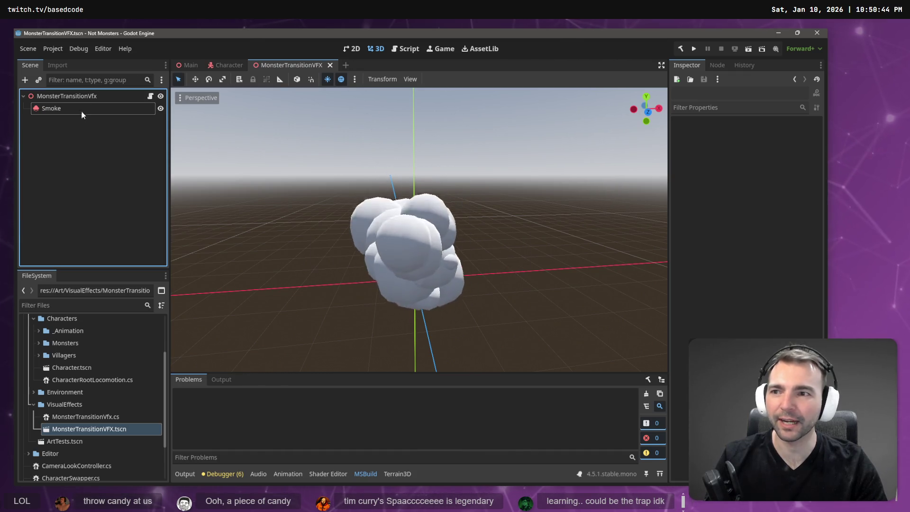
left_click(71, 96)
left_click(228, 66)
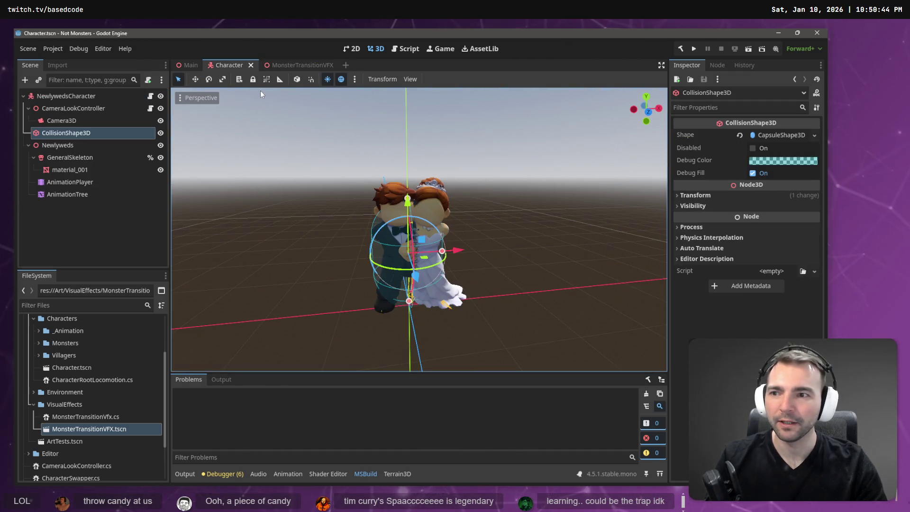
left_click(86, 233)
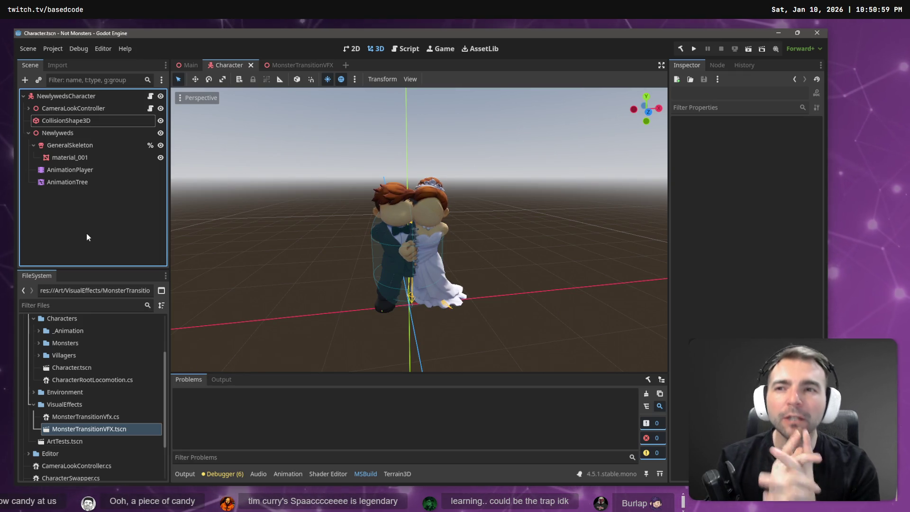
Show the Main village scene with CharacterSwapper expanded to list its ten characters
left_click(190, 65)
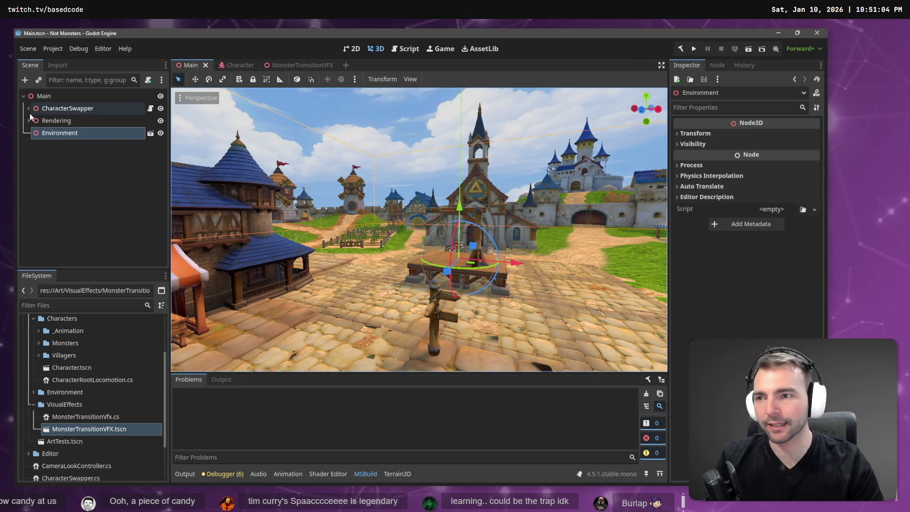
left_click(28, 108)
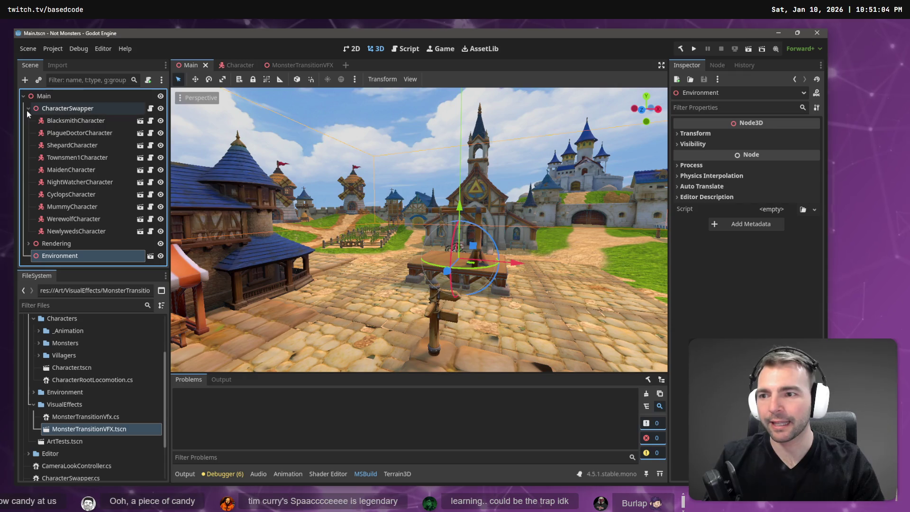
double_click(82, 109)
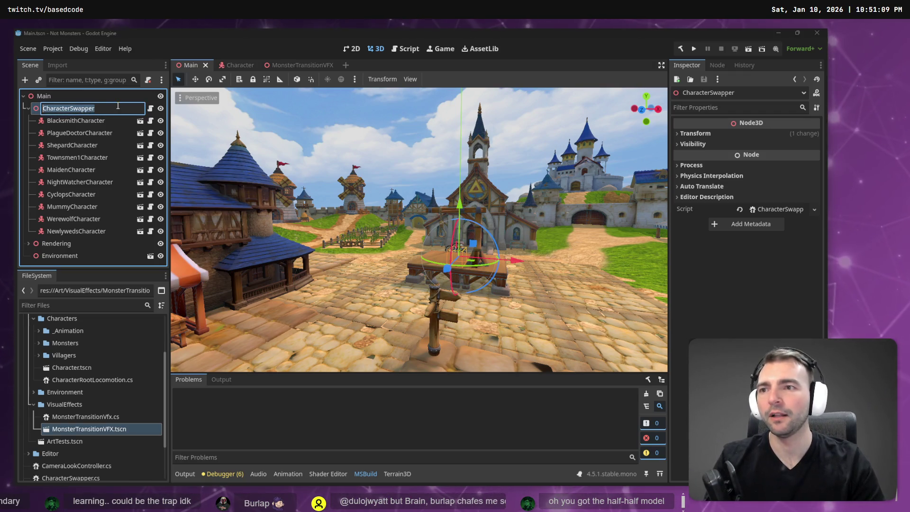
key("Escape")
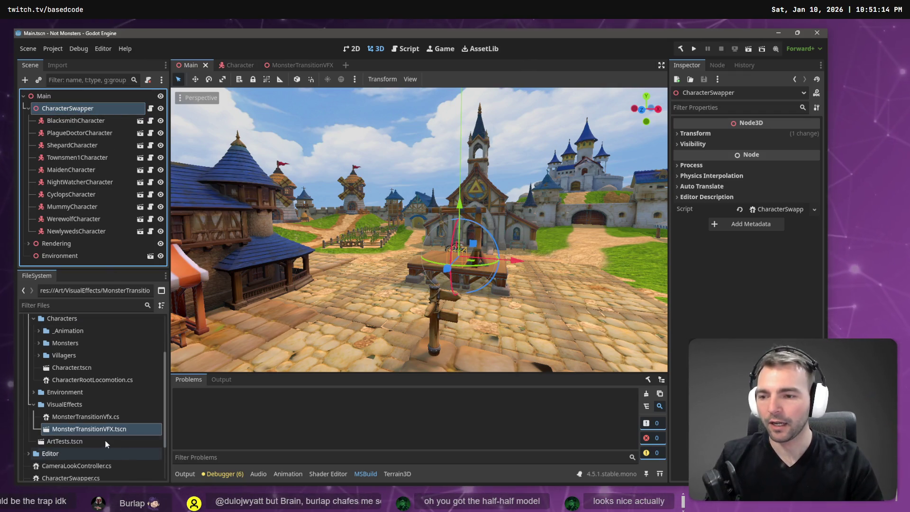
Instance MonsterTransitionVFX.tscn as CharacterSwapper's first child, then reopen the effect scene with Process expanded
mouse_move(98, 430)
left_mouse_down()
mouse_move(95, 303)
mouse_move(71, 102)
mouse_move(68, 109)
left_mouse_up()
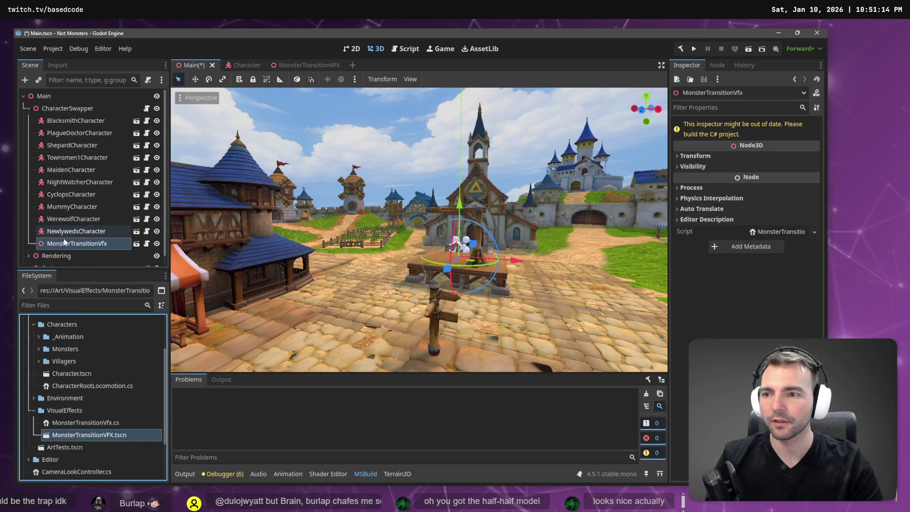
left_click_drag(65, 242, 79, 112)
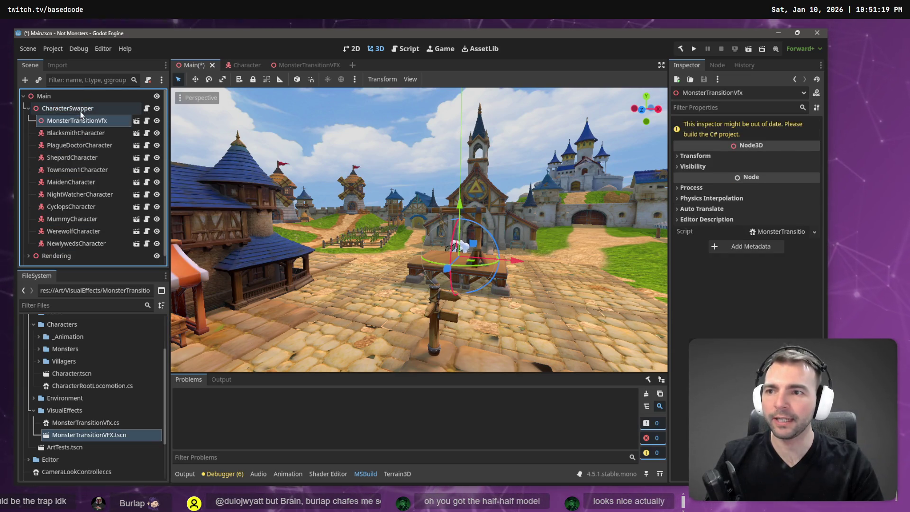
left_click(293, 65)
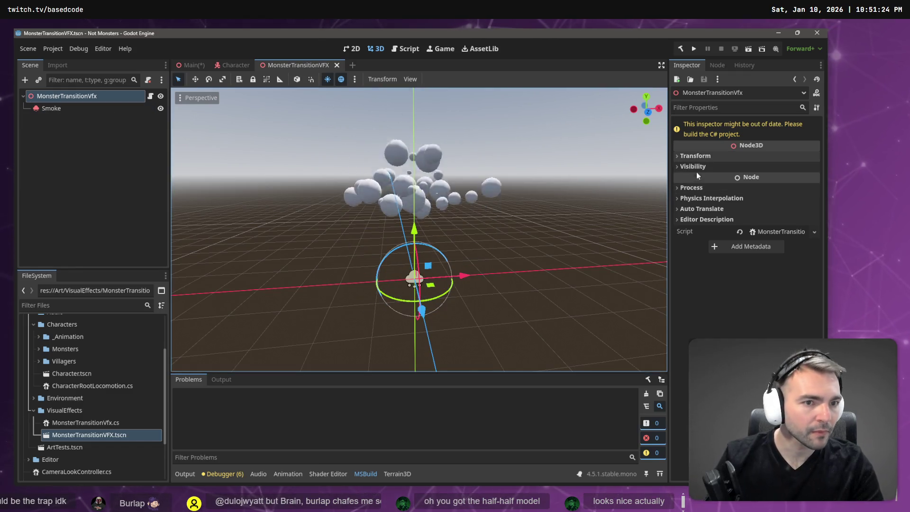
left_click(696, 186)
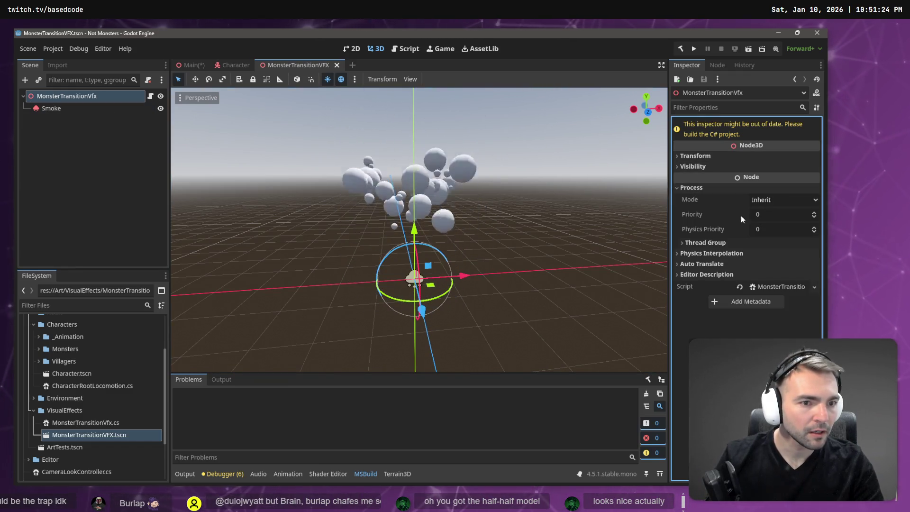